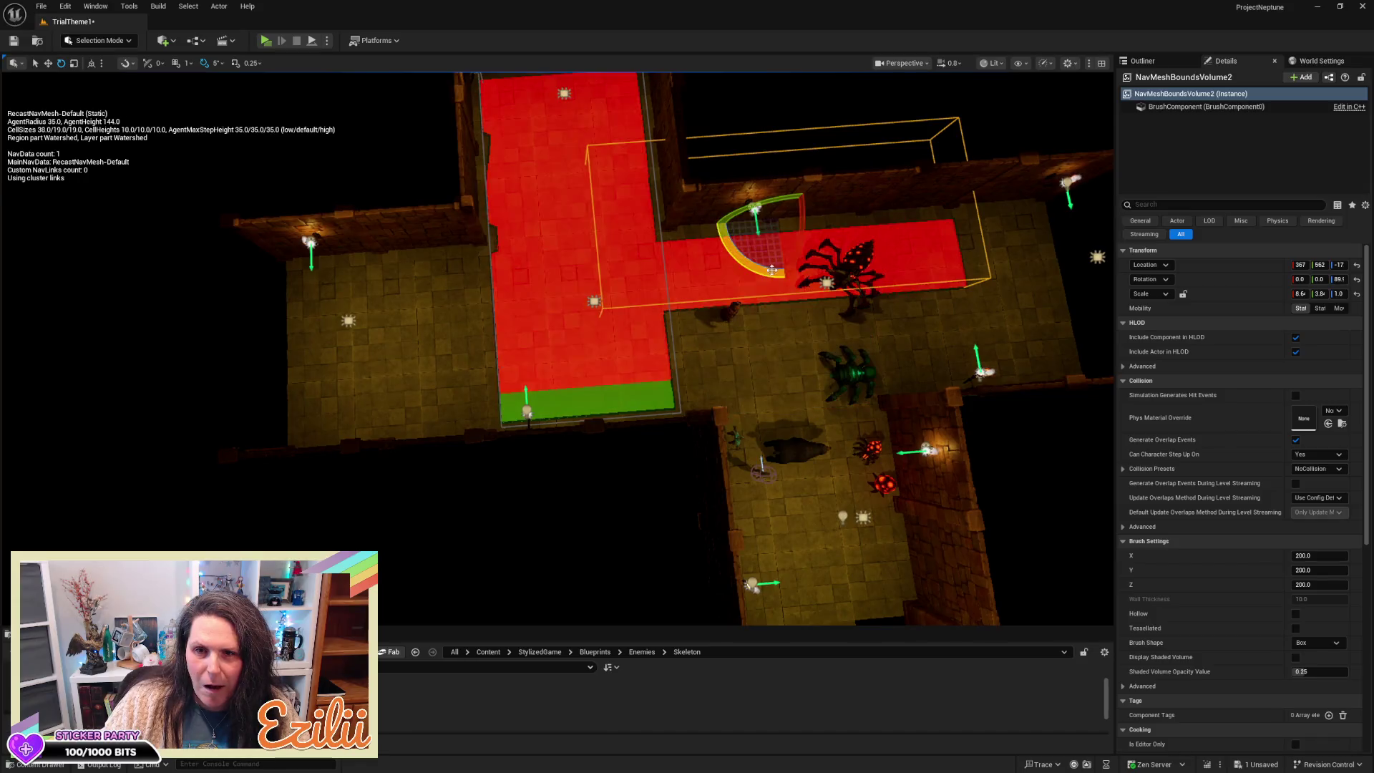
Step: Stretch and shift NavMeshBoundsVolume2 over the corridor, then delete it, leaving only the left corridor walkable
key("w")
left_click_drag(820, 214, 938, 207)
key("w")
left_click_drag(787, 251, 744, 401)
left_click_drag(665, 312, 615, 312)
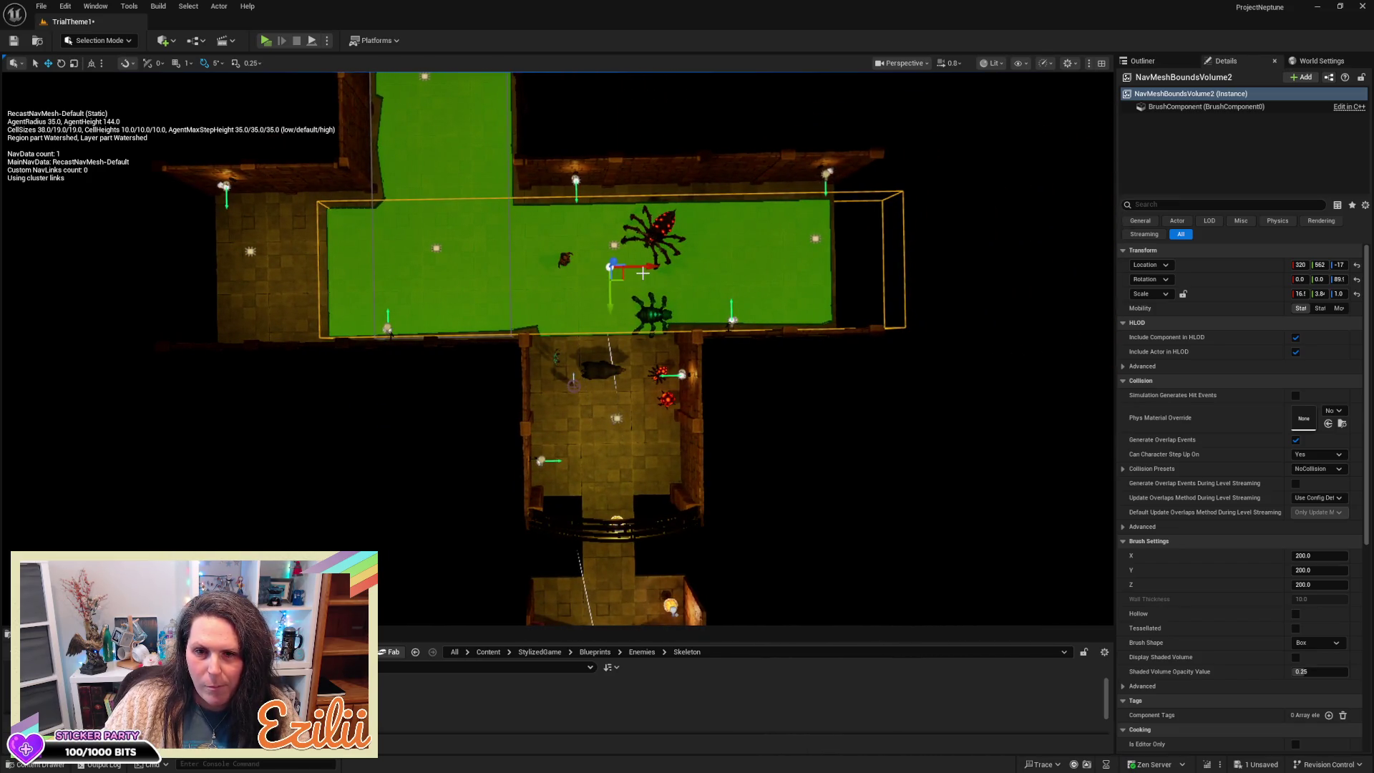
mouse_move(648, 263)
left_mouse_down()
mouse_move(524, 268)
mouse_move(548, 262)
left_mouse_up()
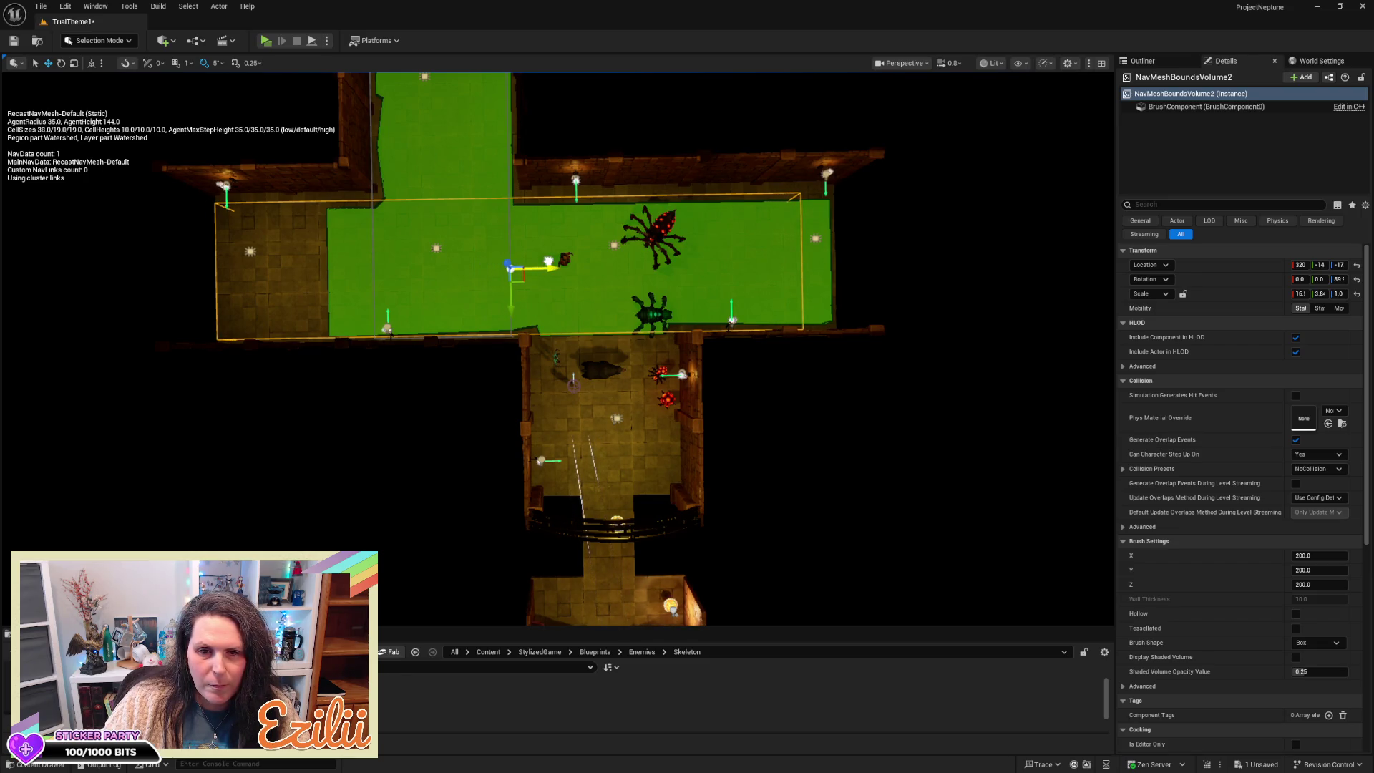
left_click_drag(548, 261, 548, 260)
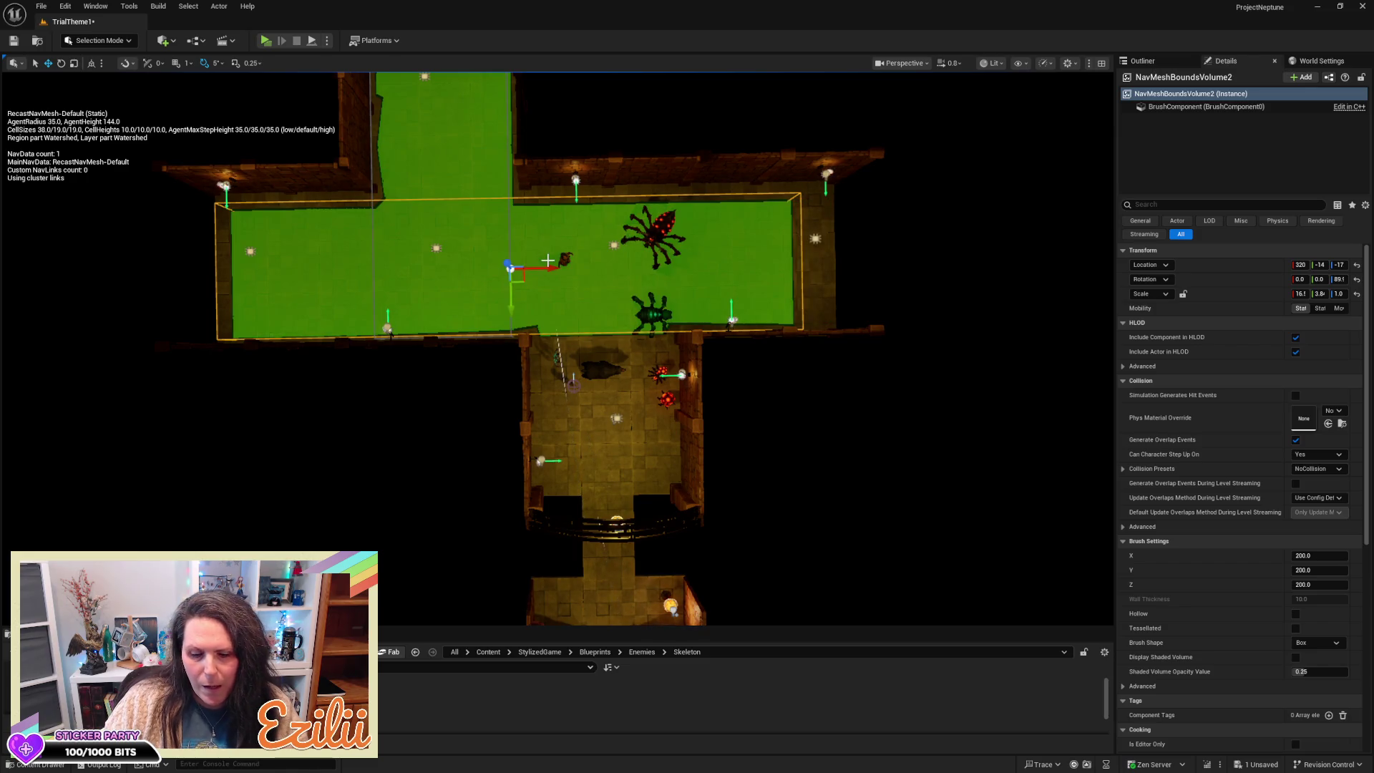
key("Delete")
left_click(469, 183)
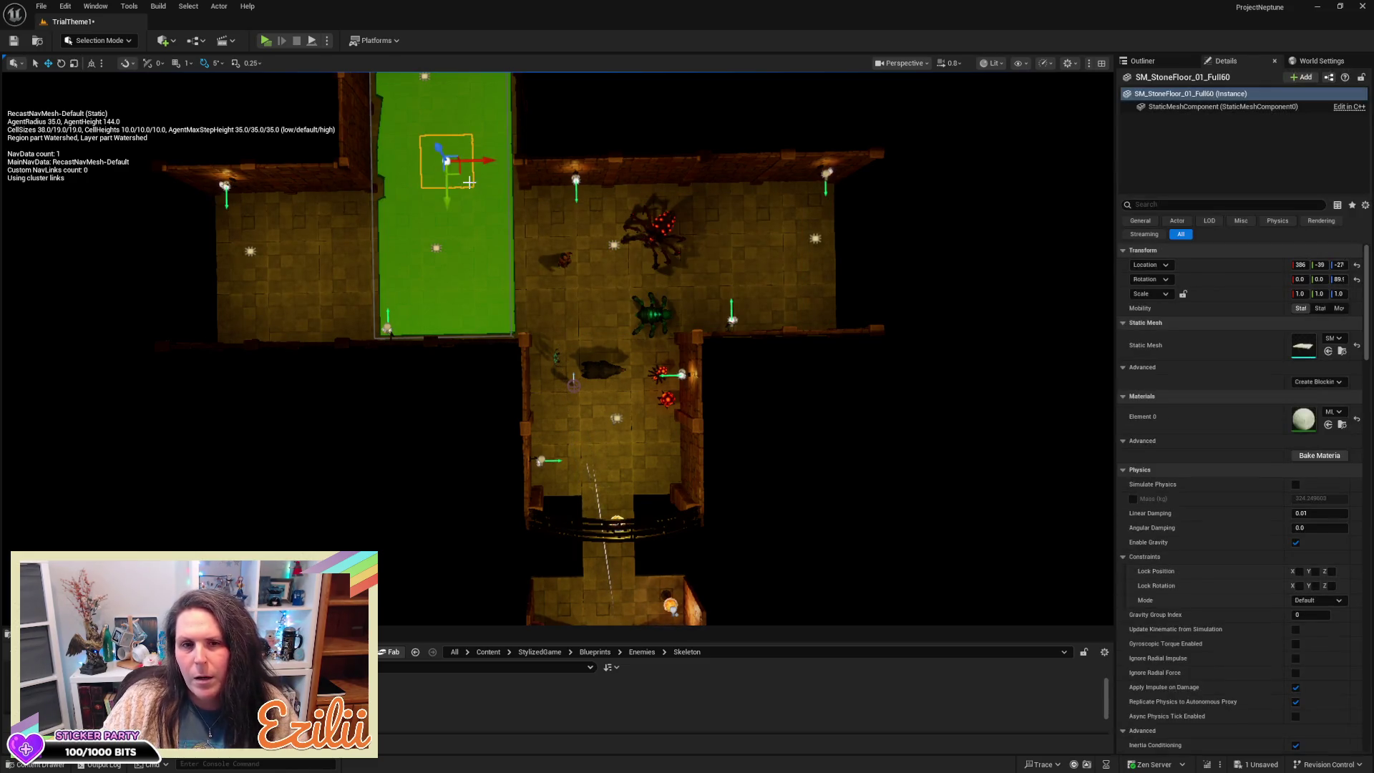
Step: Stretch and move NavMeshBoundsVolume to cover the whole cross-shaped room, including its southern arm
left_click(508, 182)
scroll(508, 181, "down", 4)
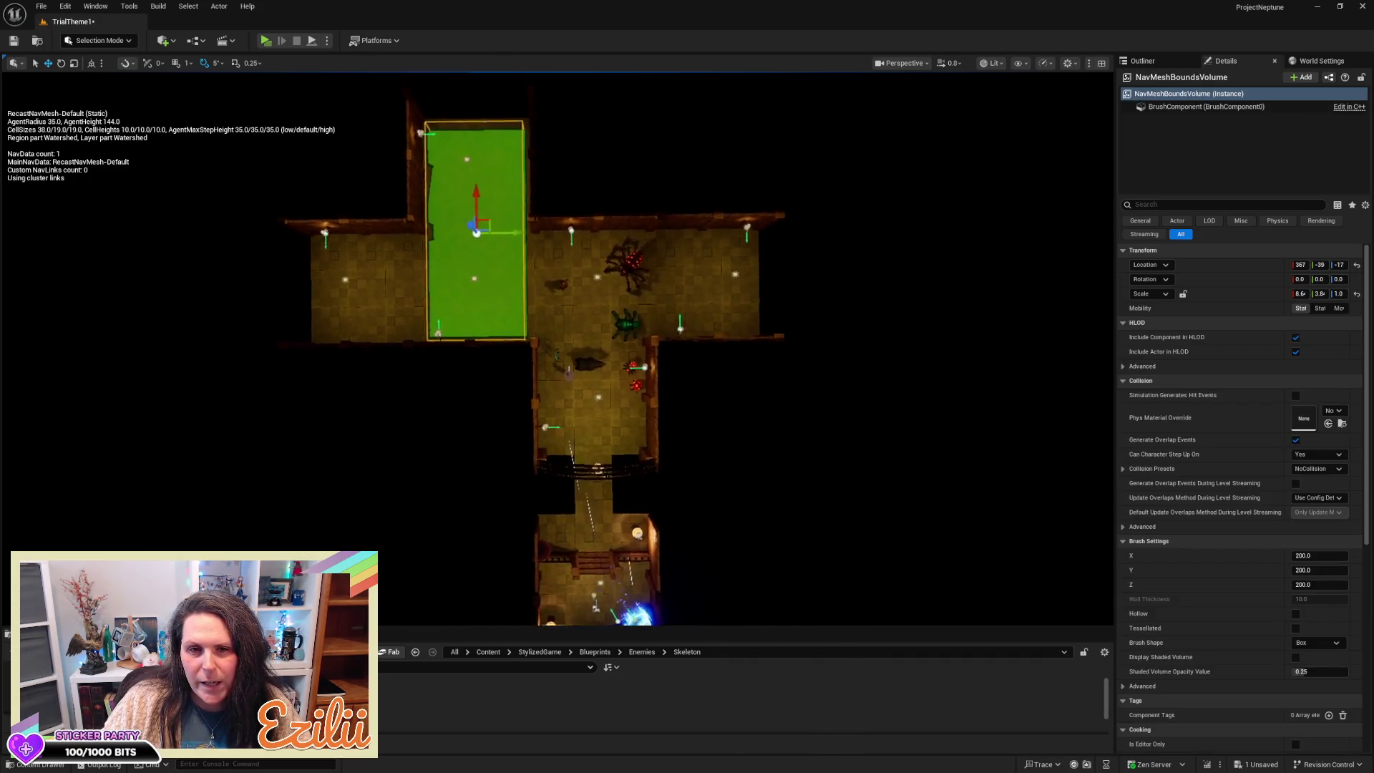
scroll(555, 214, "down", 2)
mouse_move(520, 238)
left_mouse_down()
mouse_move(447, 246)
mouse_move(485, 244)
mouse_move(482, 317)
left_mouse_up()
left_click_drag(476, 200, 477, 262)
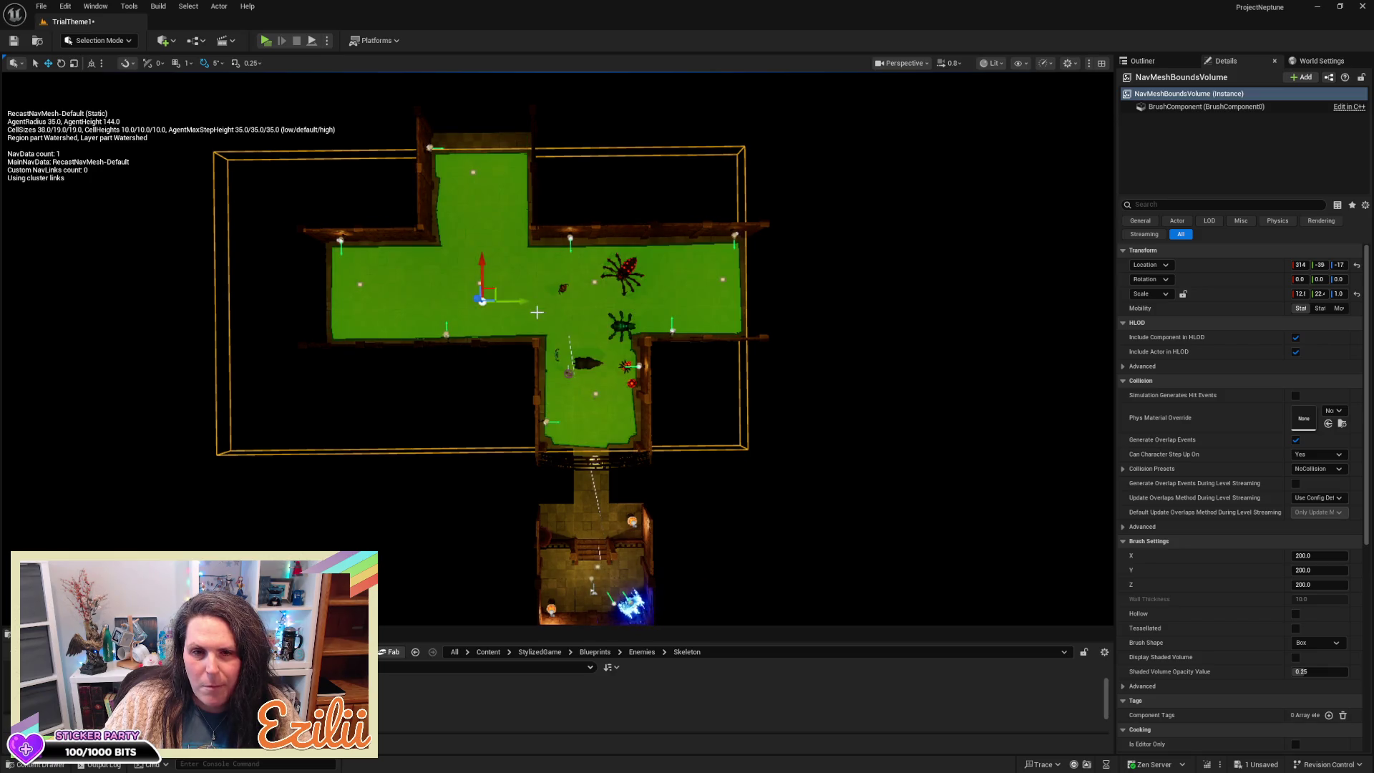
mouse_move(520, 305)
left_mouse_down()
mouse_move(579, 304)
mouse_move(629, 336)
mouse_move(655, 254)
mouse_move(594, 225)
mouse_move(564, 319)
left_mouse_up()
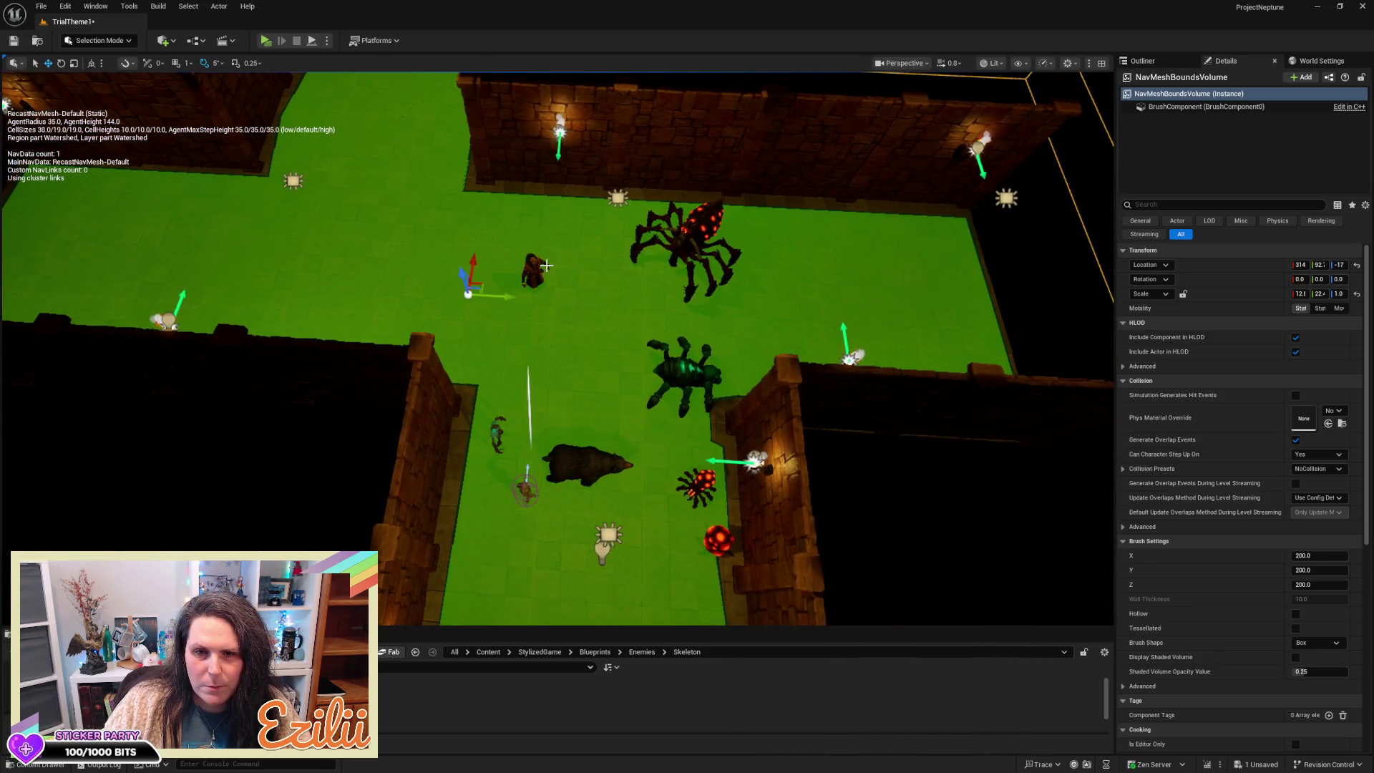
key("Escape")
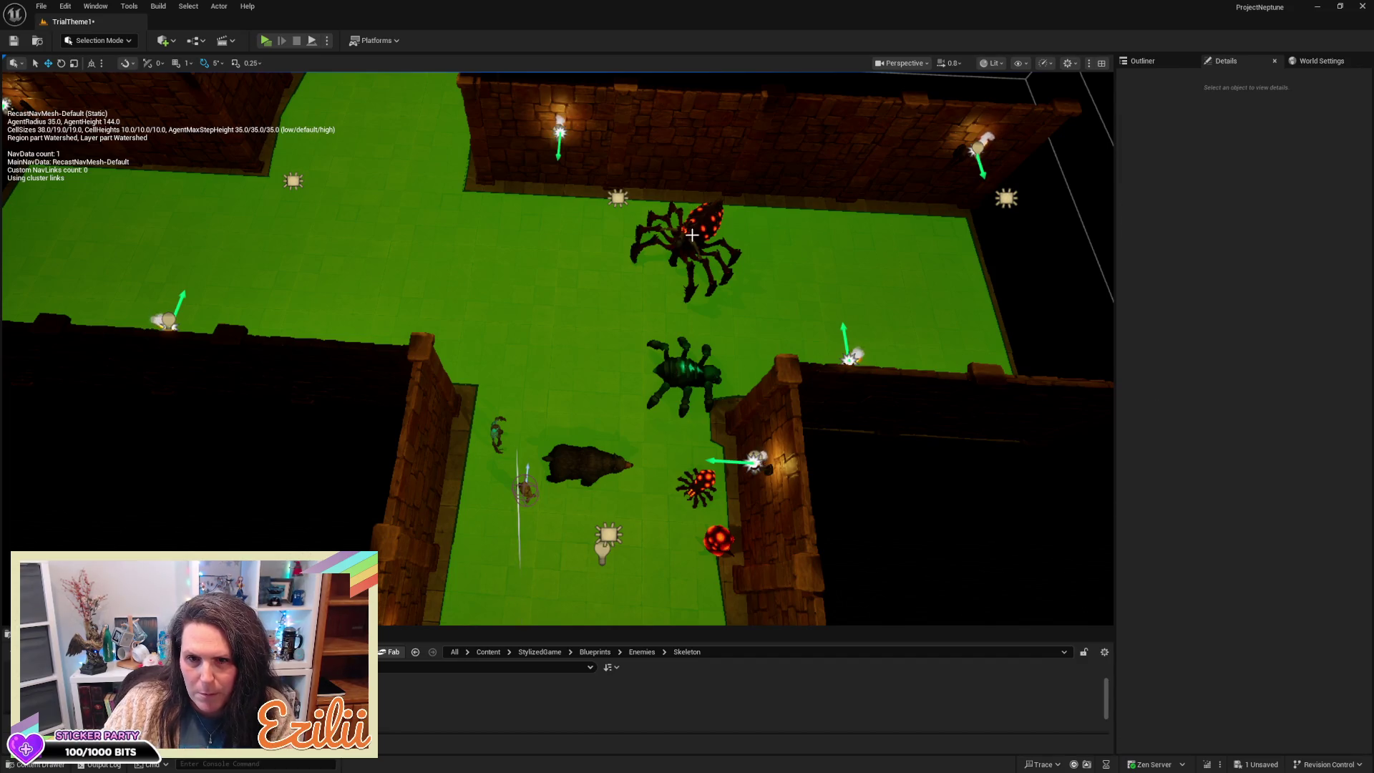
Step: Delete the red-spotted spider, the bear, the small creature, the small red spider and the last red creature
left_click(692, 234)
key("Delete")
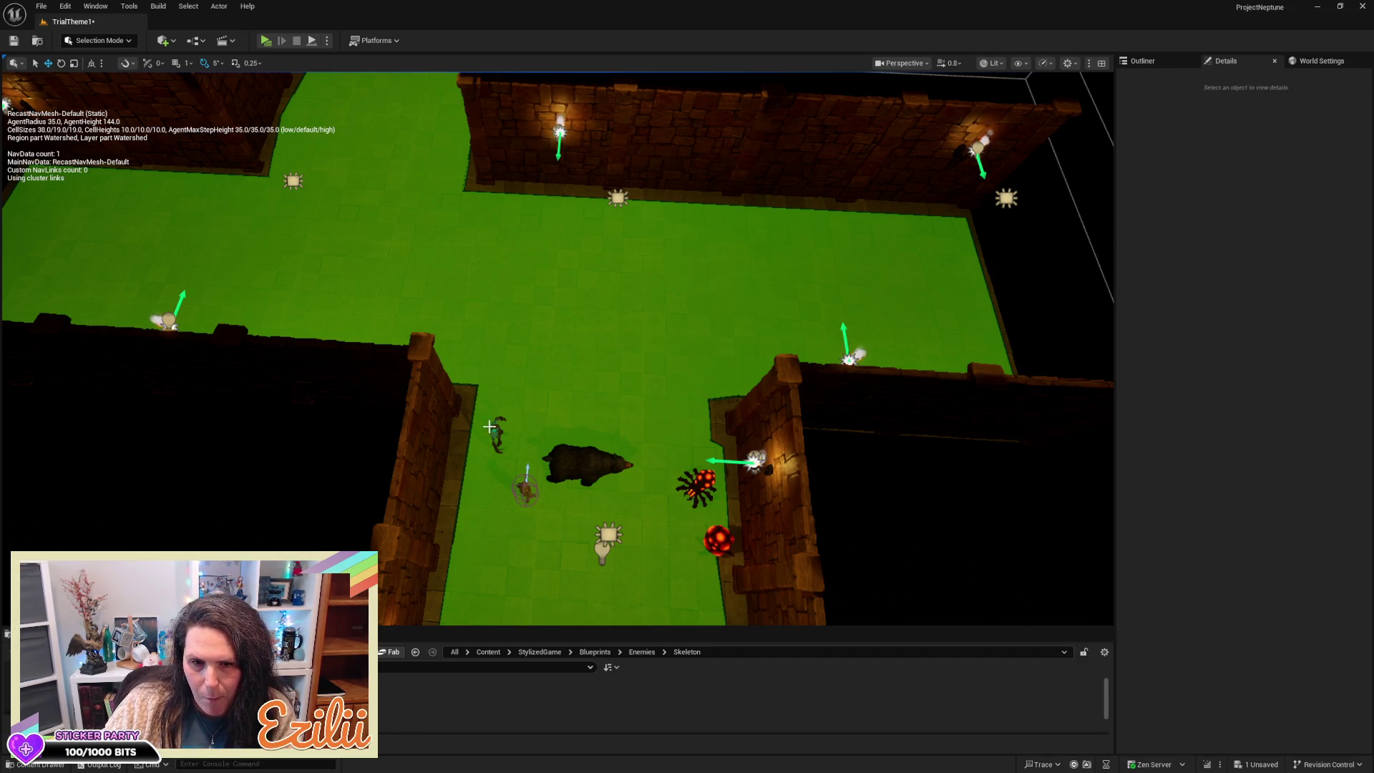
left_click(572, 466)
key("Delete")
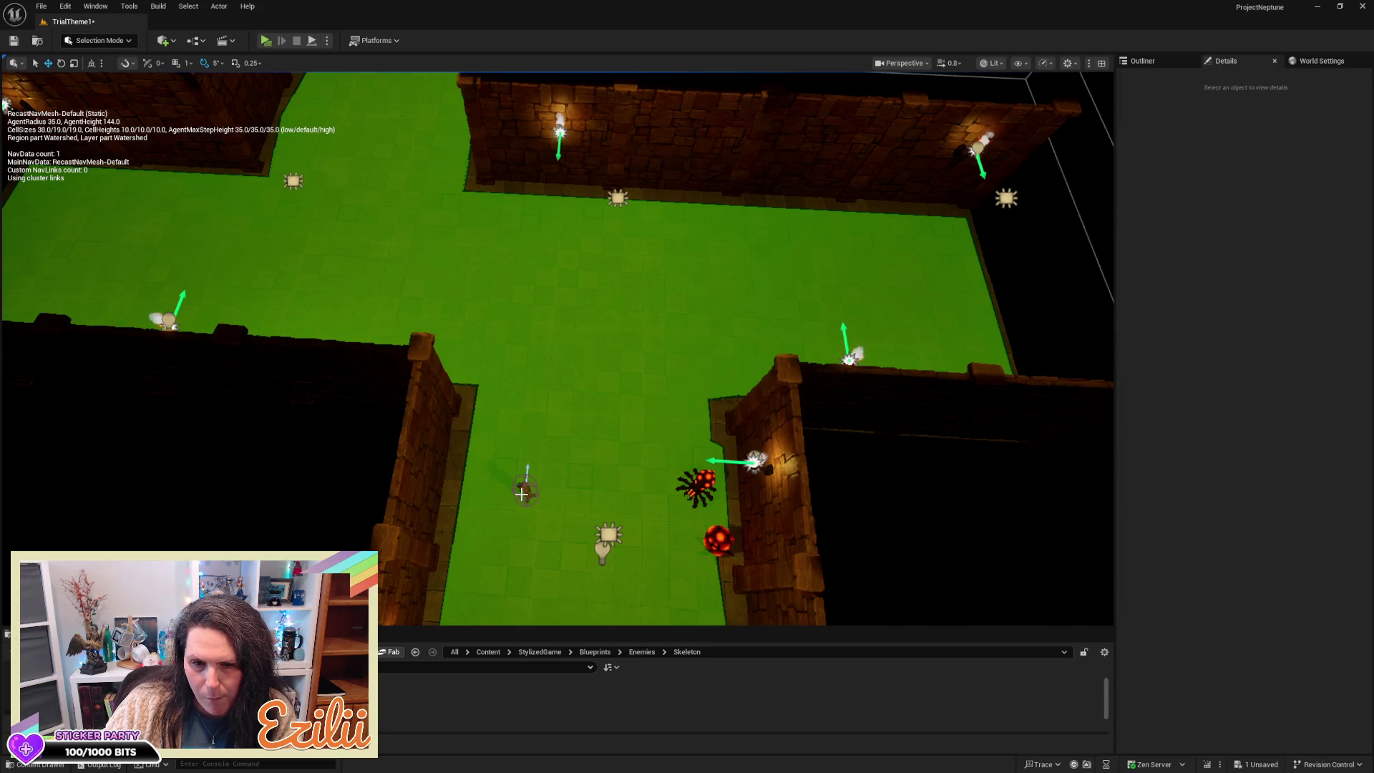
left_click(528, 492)
key("Delete")
left_click(692, 477)
key("Delete")
left_click(719, 544)
key("Delete")
Step: Reframe the view along the corridor and drag a first skeleton enemy into the level
left_click_drag(653, 398, 758, 365)
scroll(650, 408, "down", 6)
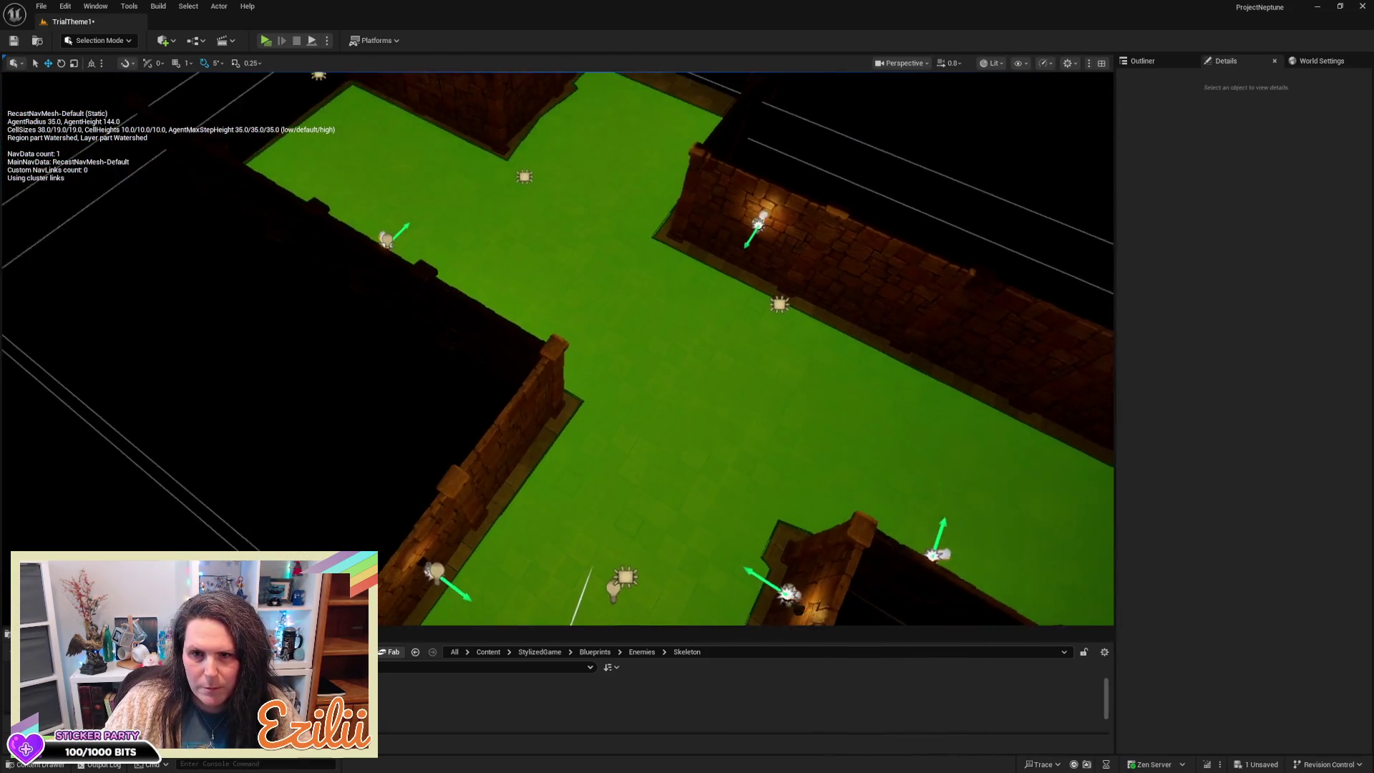
left_click_drag(458, 665, 409, 297)
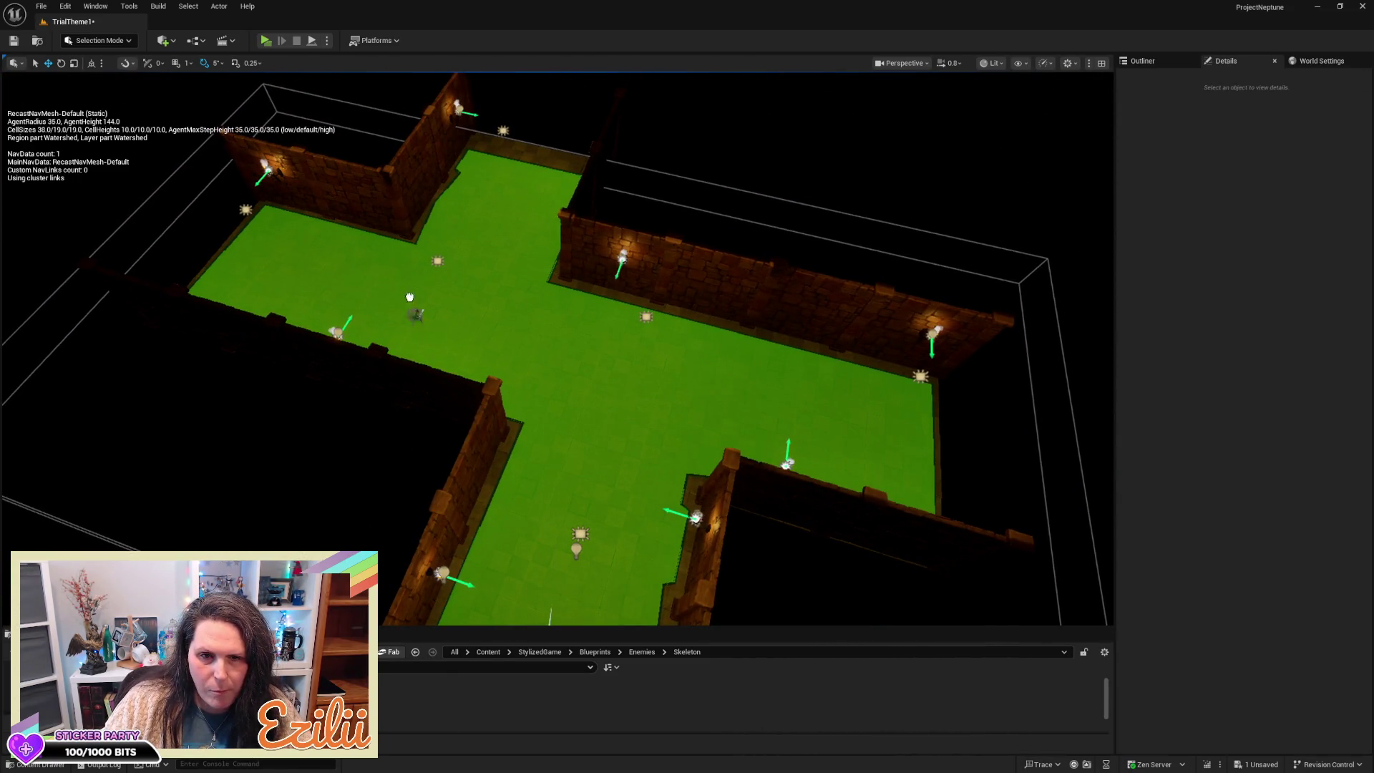
Step: Place five BP_Enemy_Skeleton enemies across the room floor and its right arm
left_click_drag(282, 237, 281, 243)
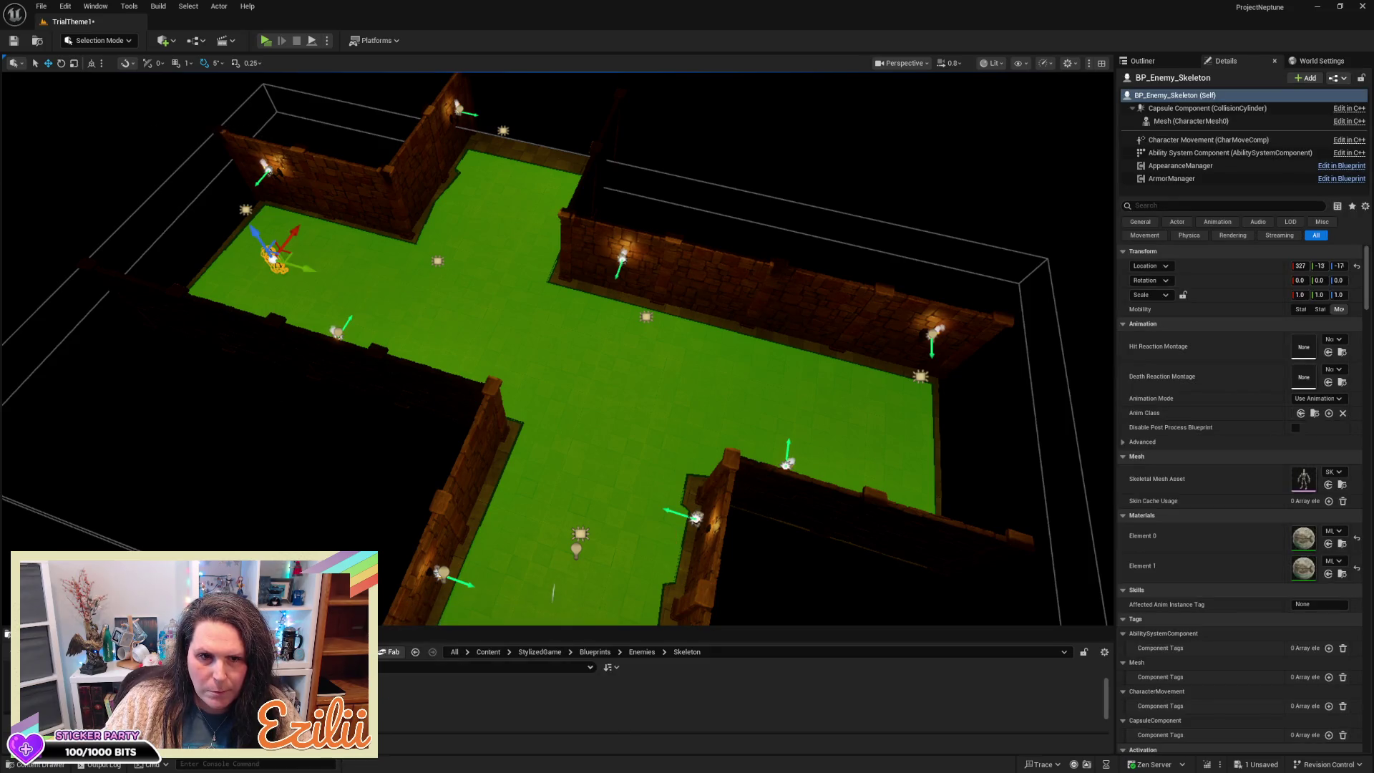
left_click_drag(477, 247, 478, 243)
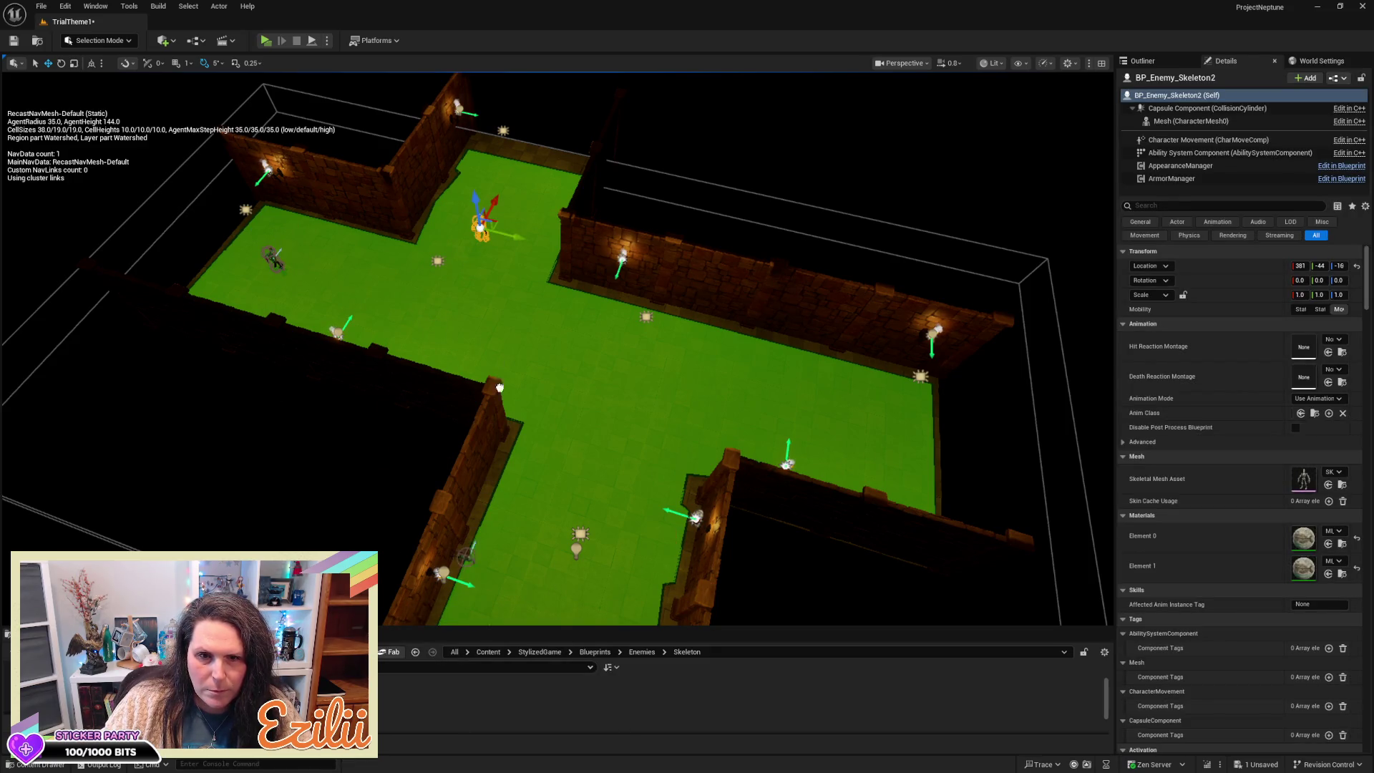
left_click_drag(463, 319, 460, 322)
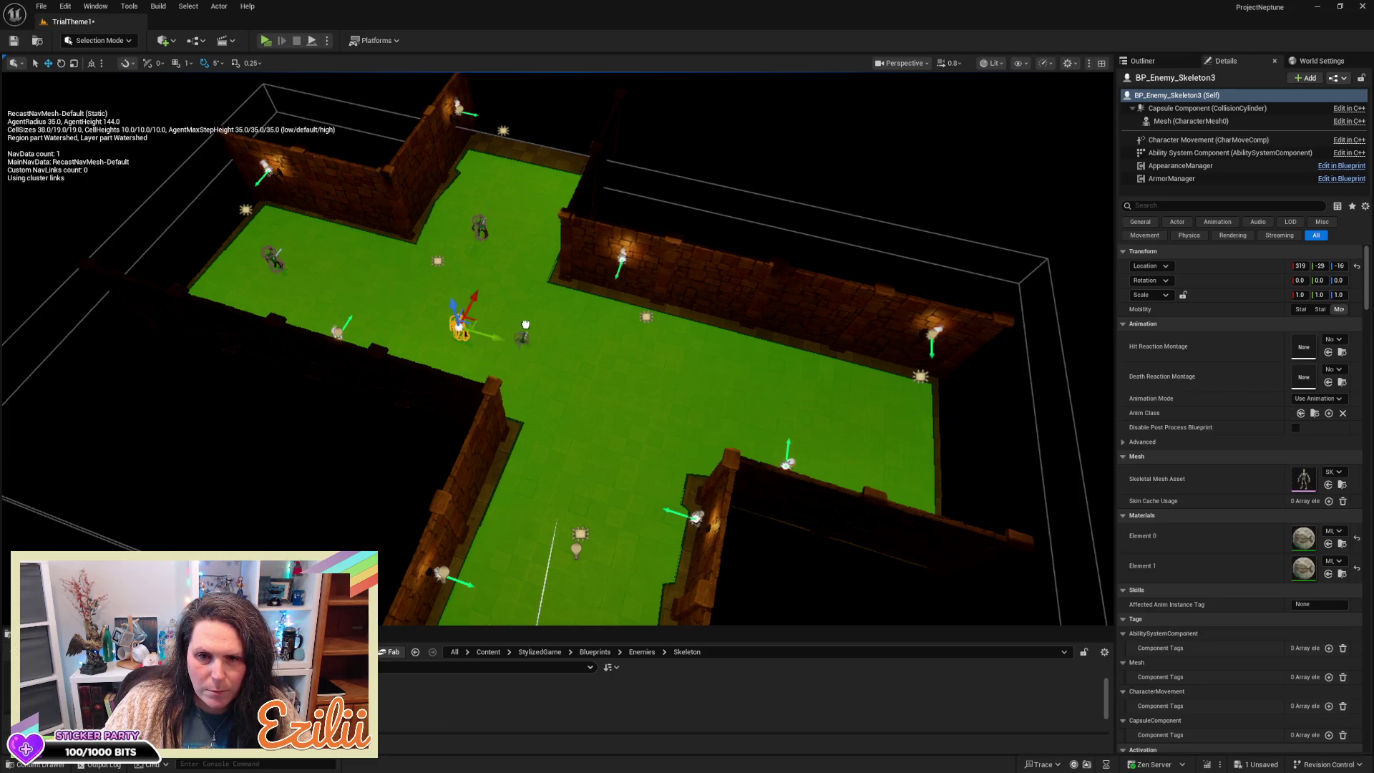
left_click_drag(551, 411, 571, 335)
left_click_drag(659, 391, 674, 358)
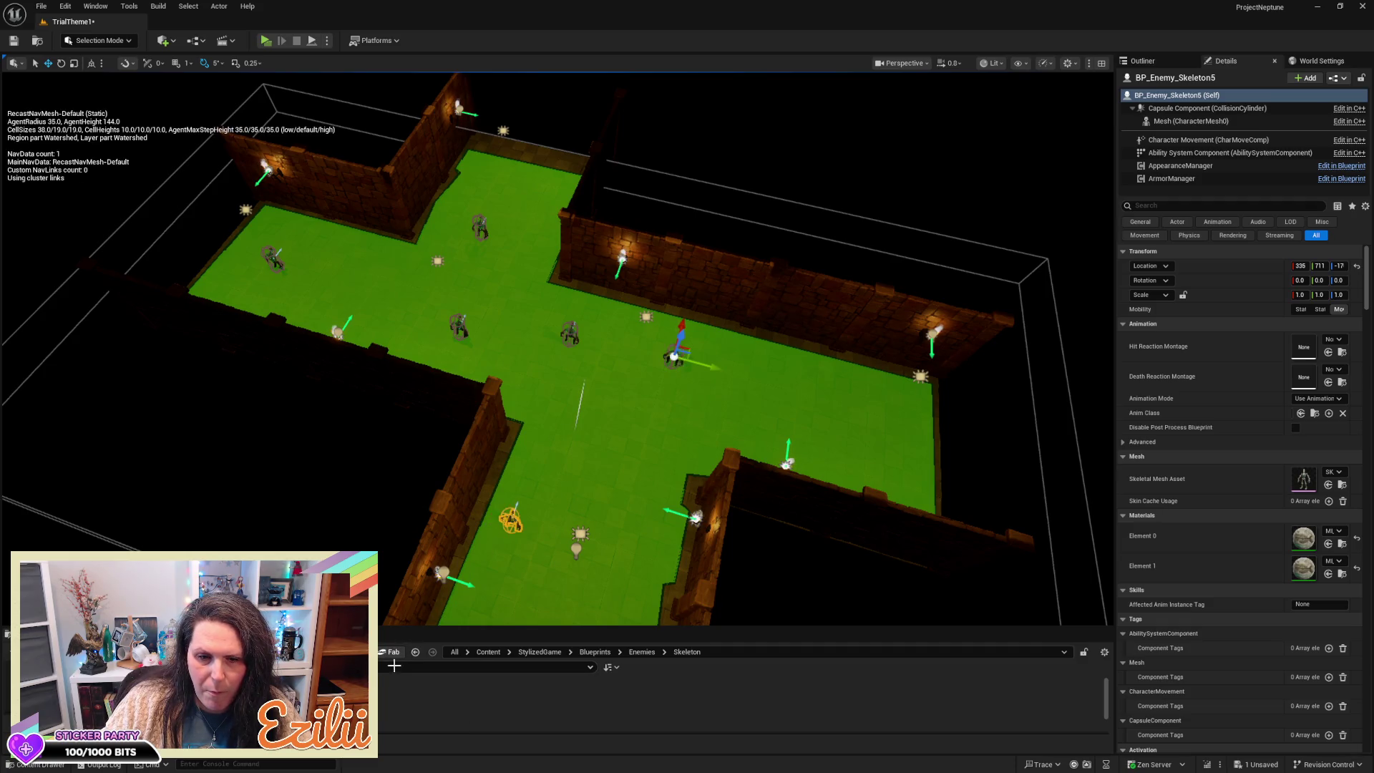
Step: Place five more skeletons around the room's centre and lower part
mouse_move(429, 697)
left_mouse_down()
mouse_move(587, 515)
mouse_move(722, 394)
mouse_move(777, 404)
left_mouse_up()
left_click_drag(645, 406, 645, 405)
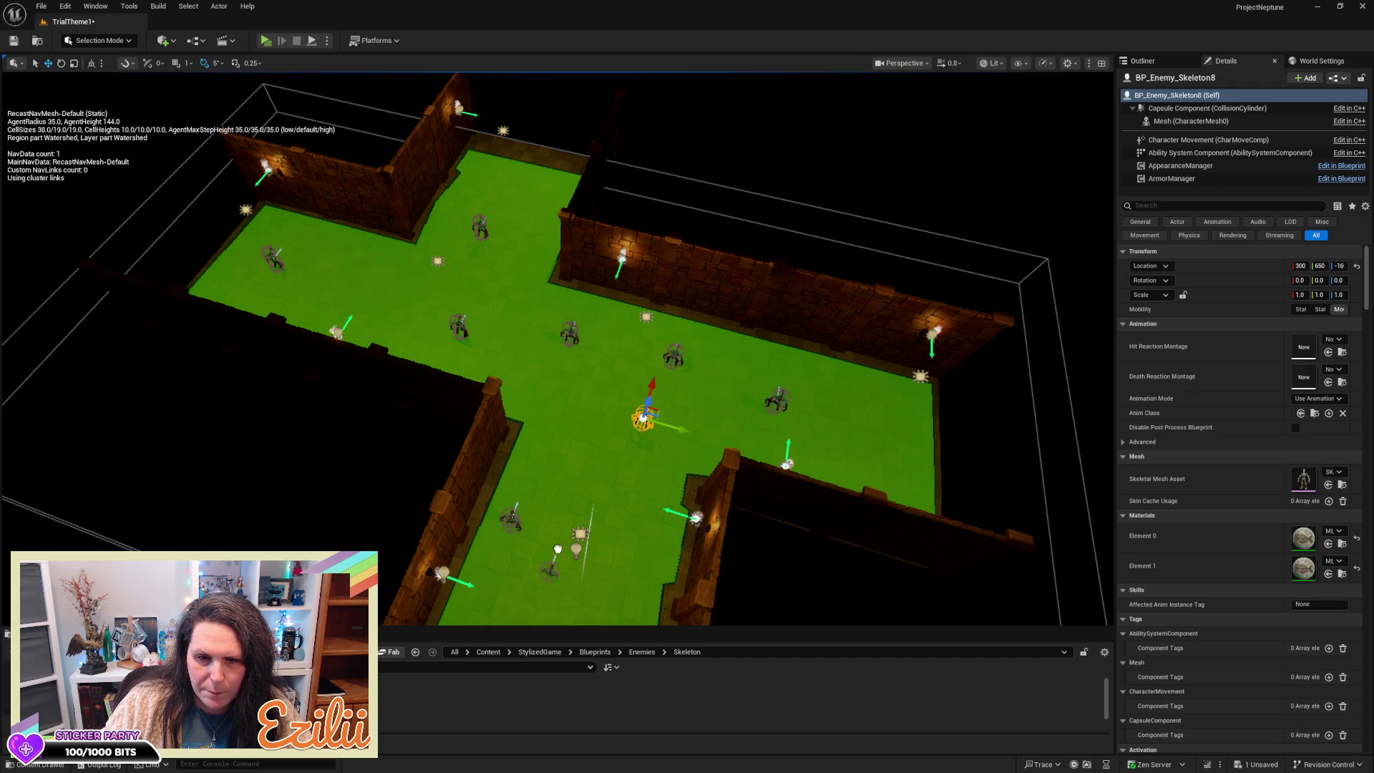
left_click_drag(551, 562, 551, 562)
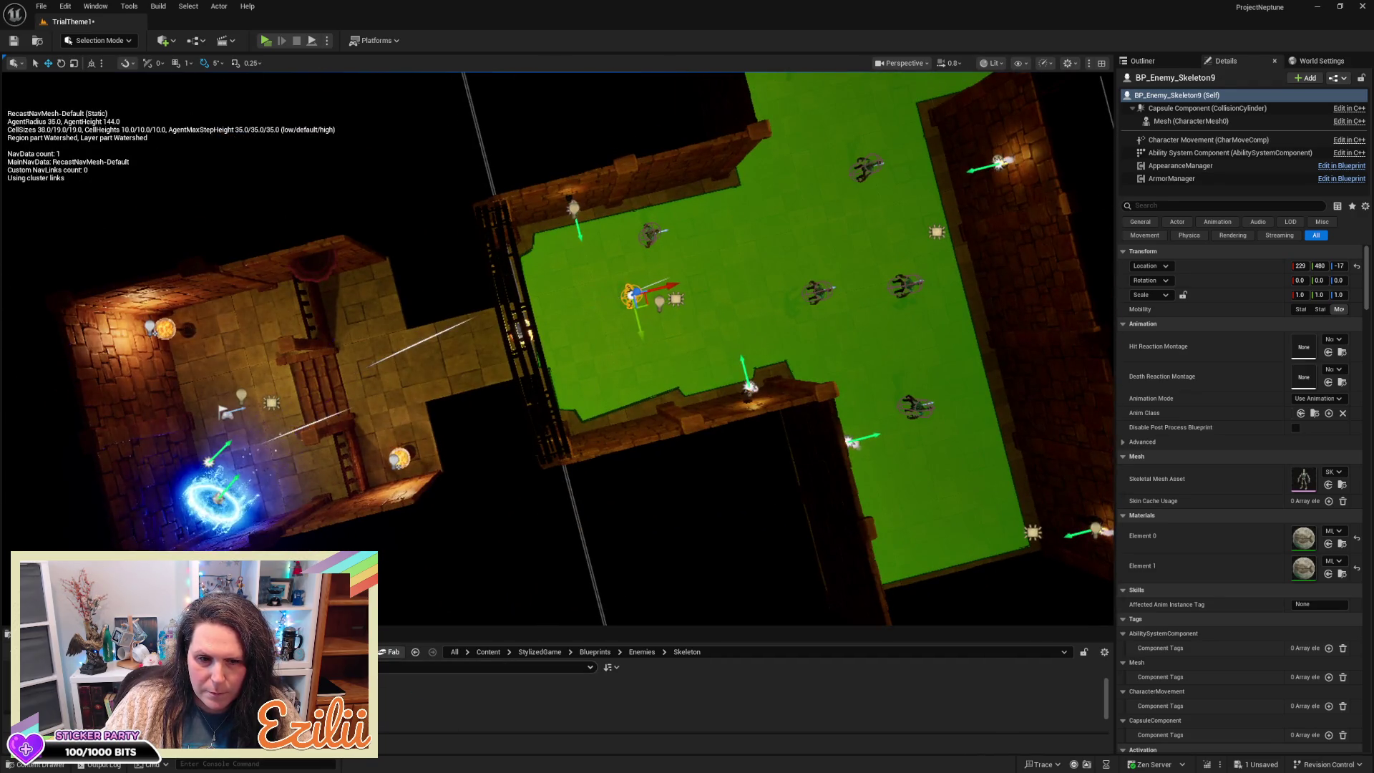
left_click_drag(895, 540, 923, 526)
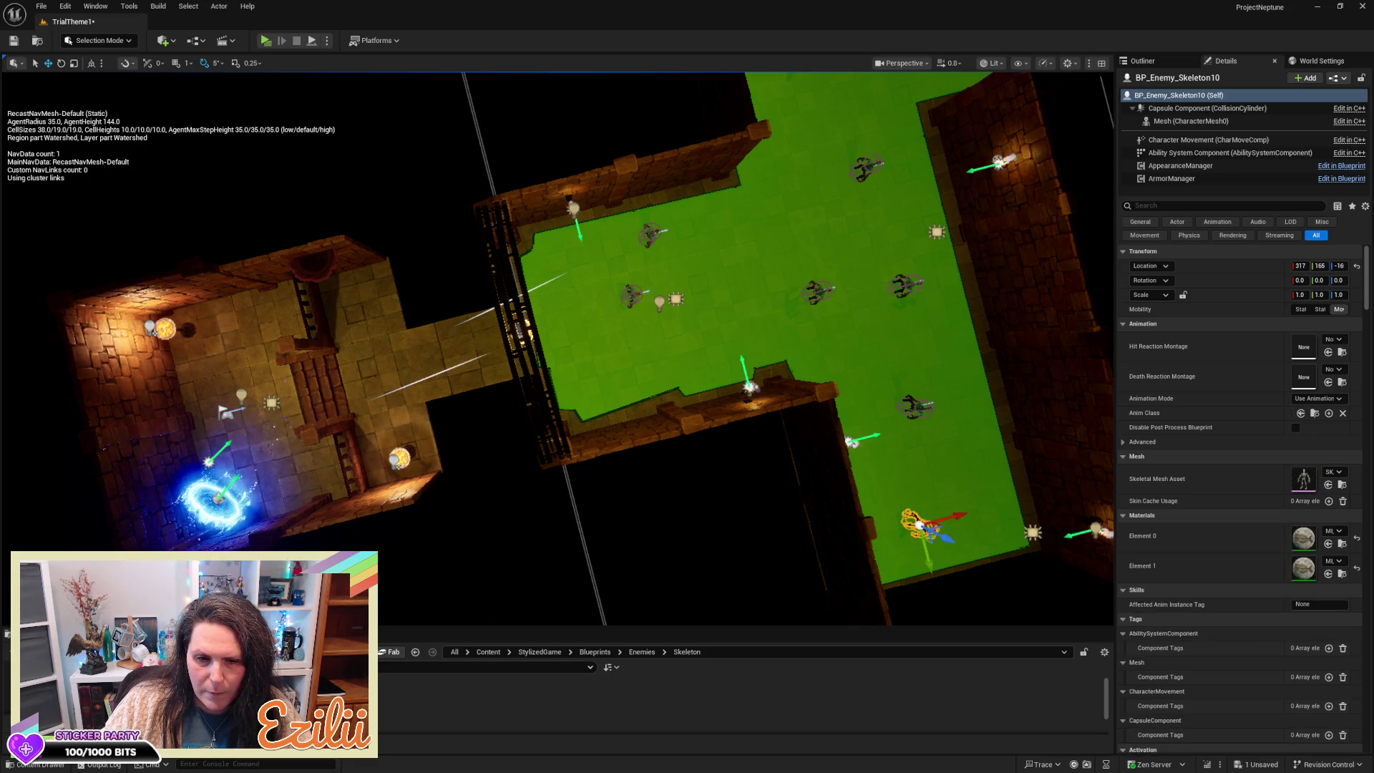
mouse_move(898, 257)
left_mouse_down()
mouse_move(572, 496)
mouse_move(589, 225)
mouse_move(579, 228)
mouse_move(656, 222)
left_mouse_up()
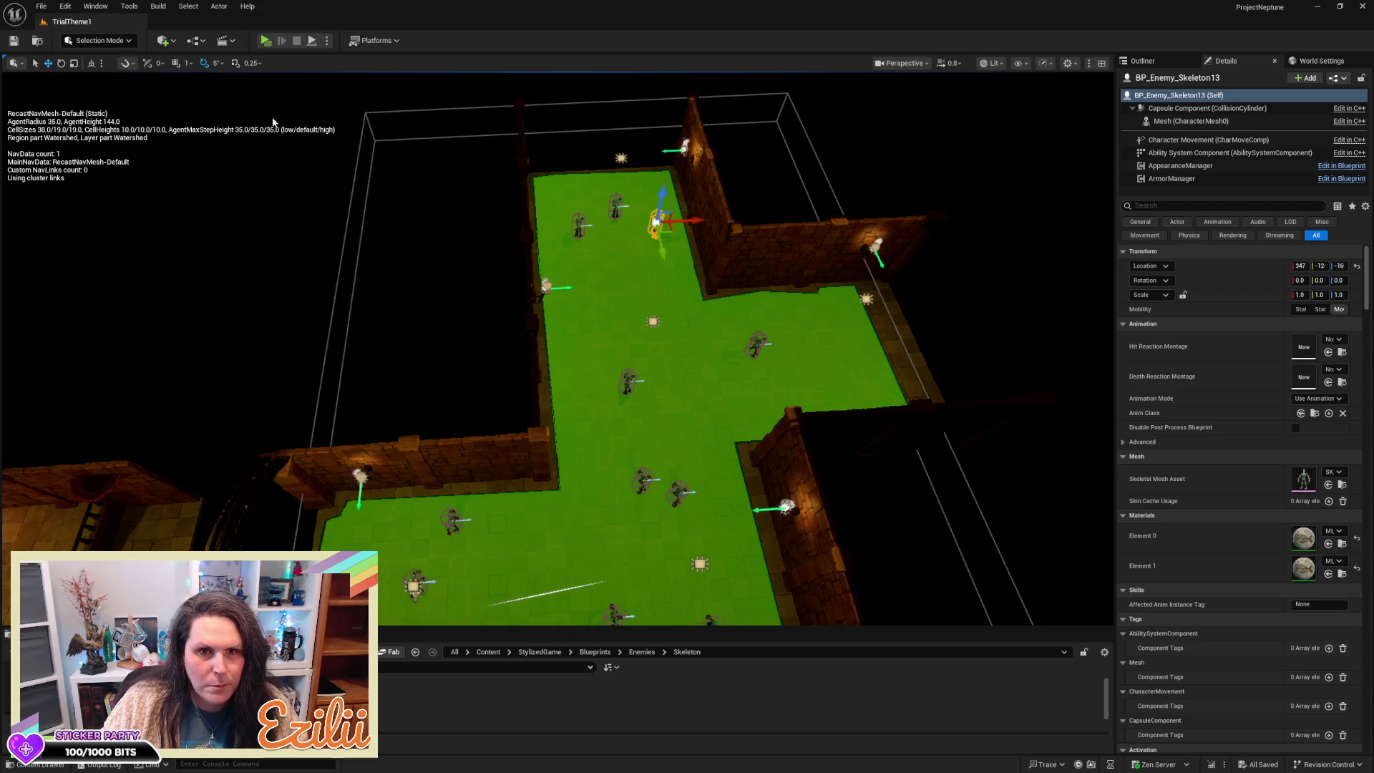
left_click(272, 41)
Step: Run the character across the bridge and deep into the skeleton room, then end the play session
key("w")
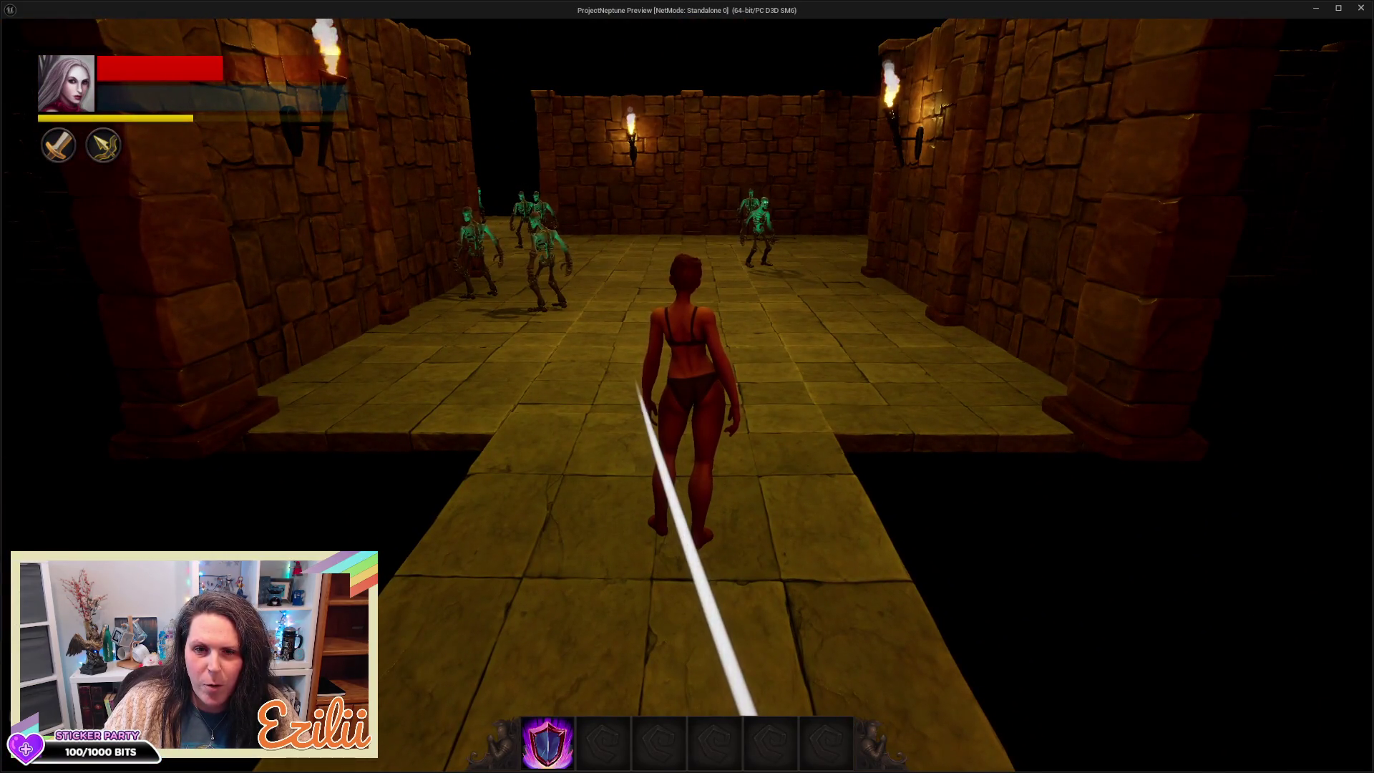
key("w")
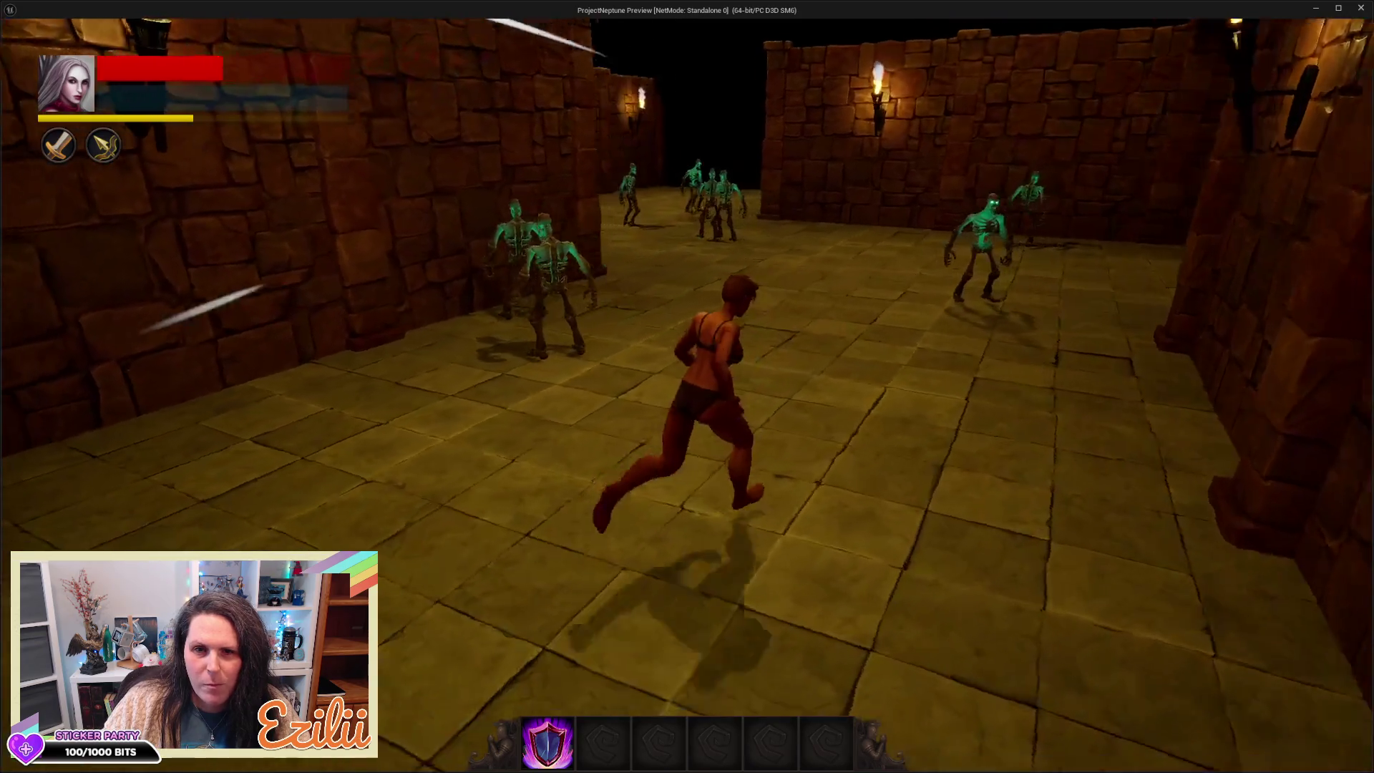
key("w")
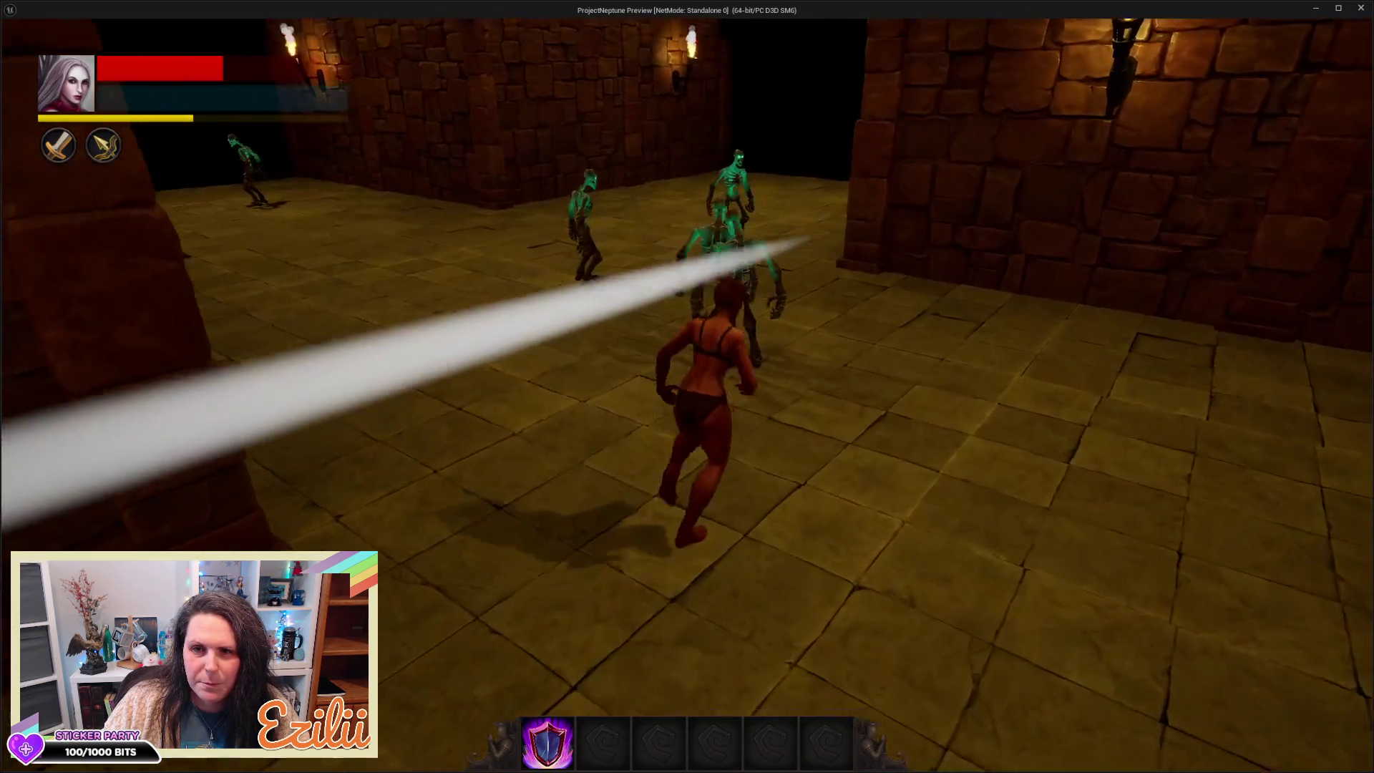
key("w")
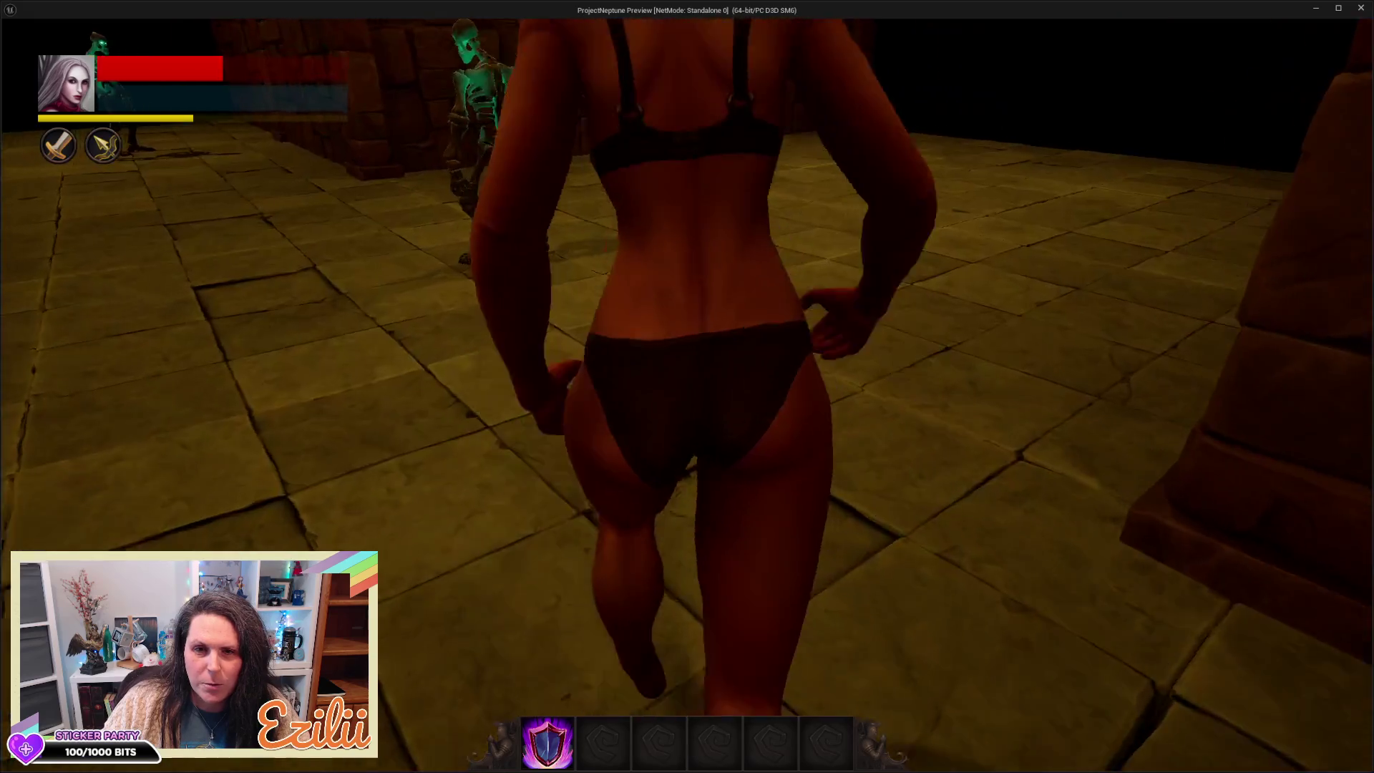
key("w")
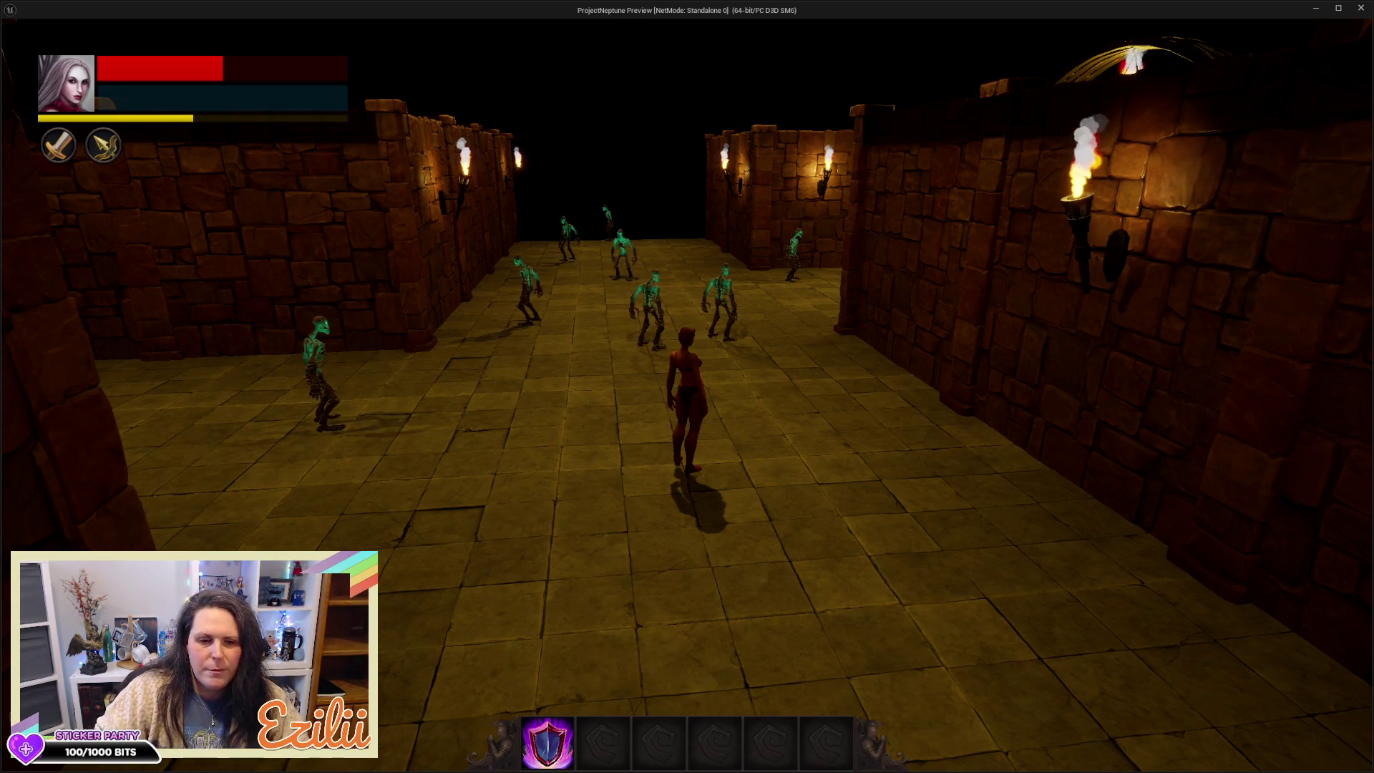
key("Escape")
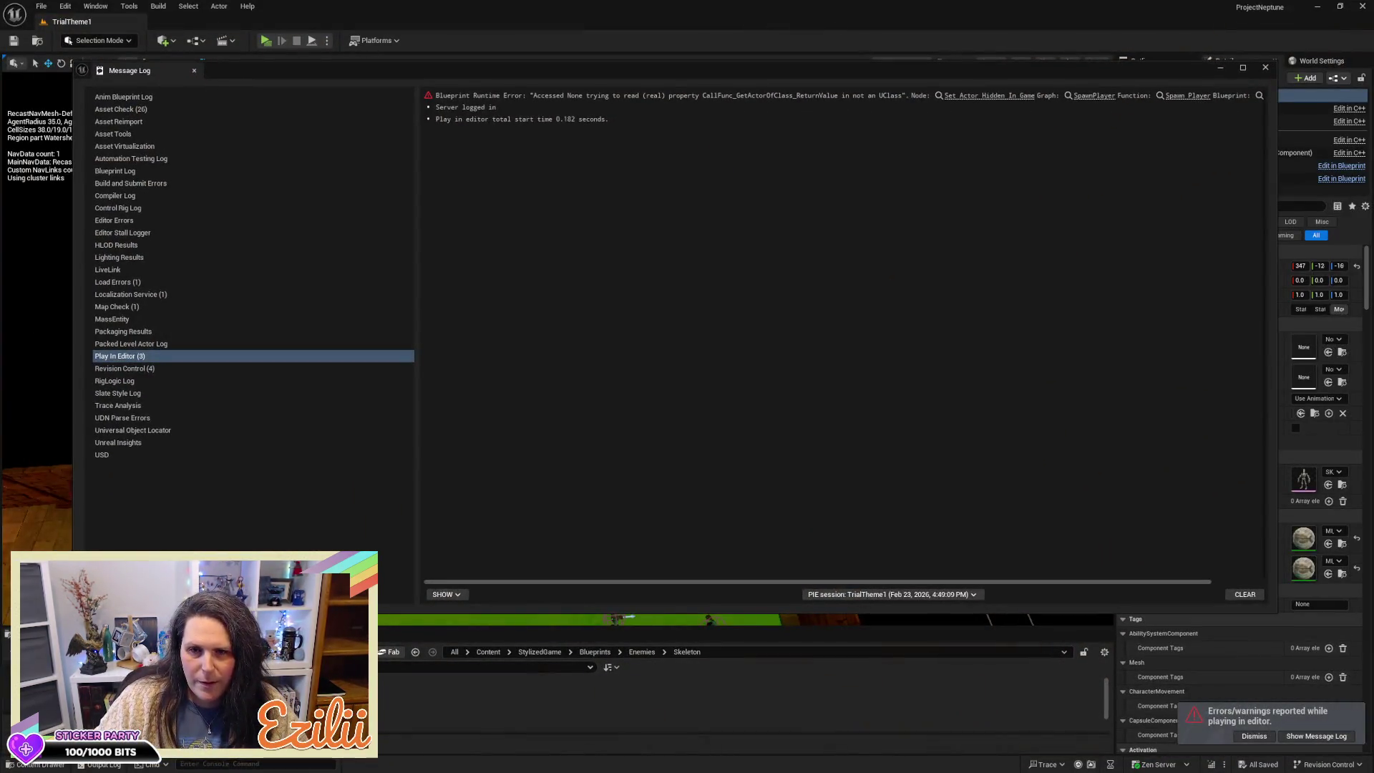
Step: Close the Message Log and dismiss the errors and warnings notification
left_click(1266, 69)
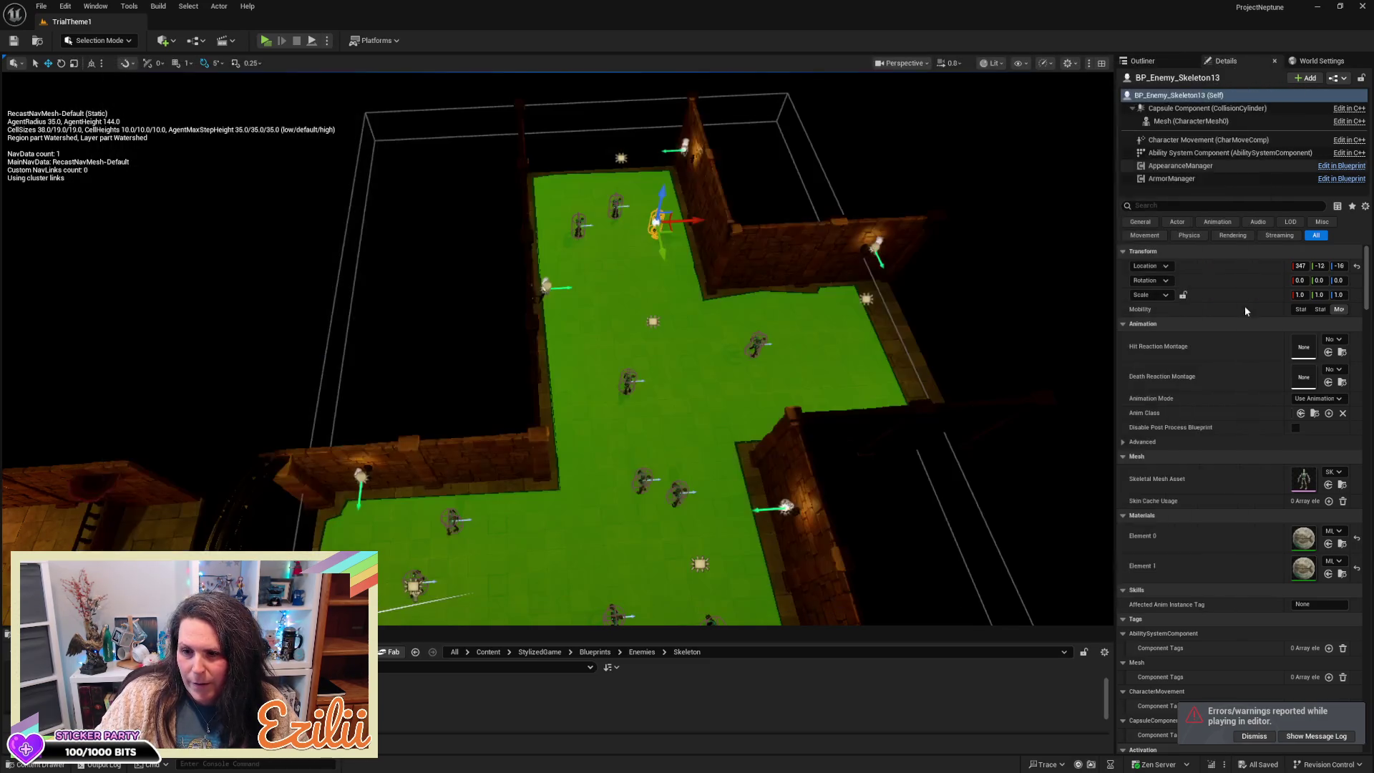
left_click(1263, 737)
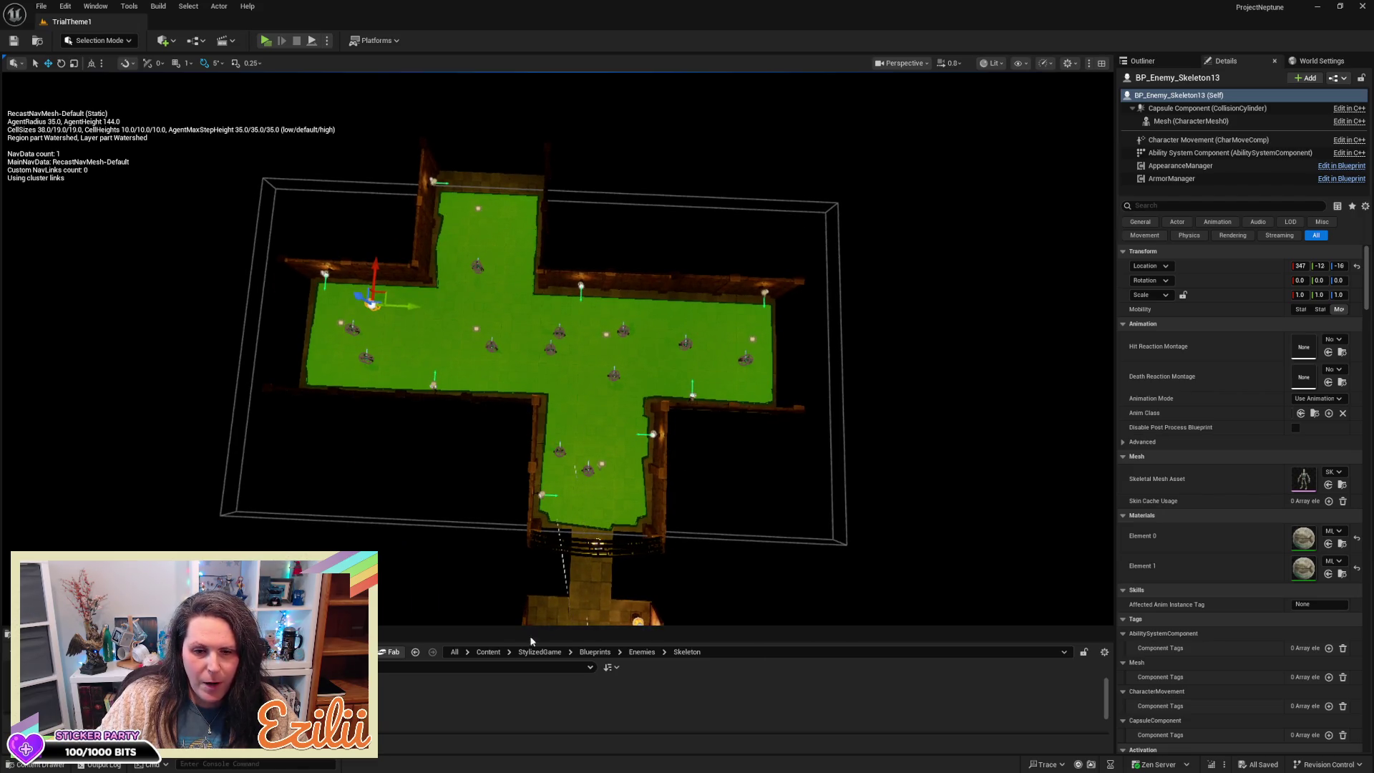
Step: Place BP_Enemy_Boss_SpiderQueen from Enemies > SpiderQueen onto the dungeon floor
left_click(639, 653)
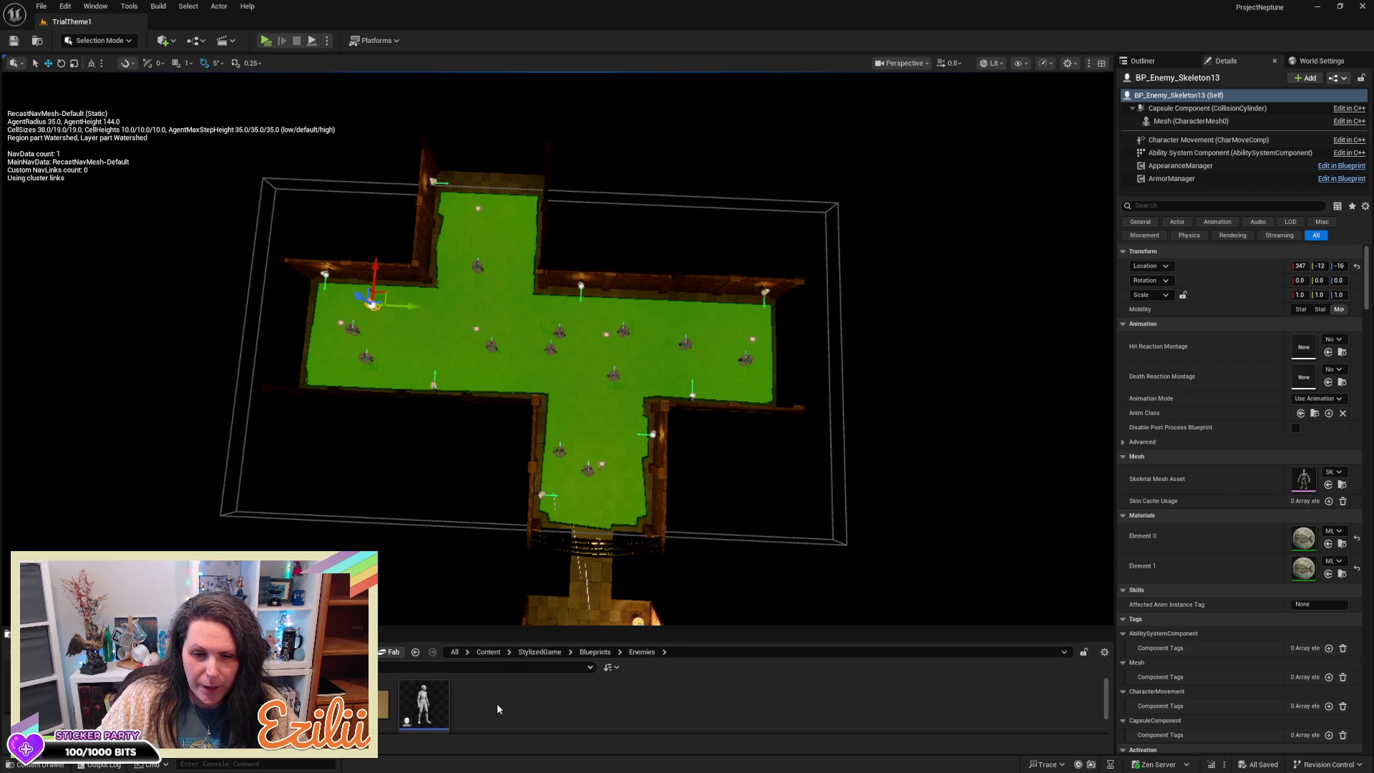
double_click(390, 694)
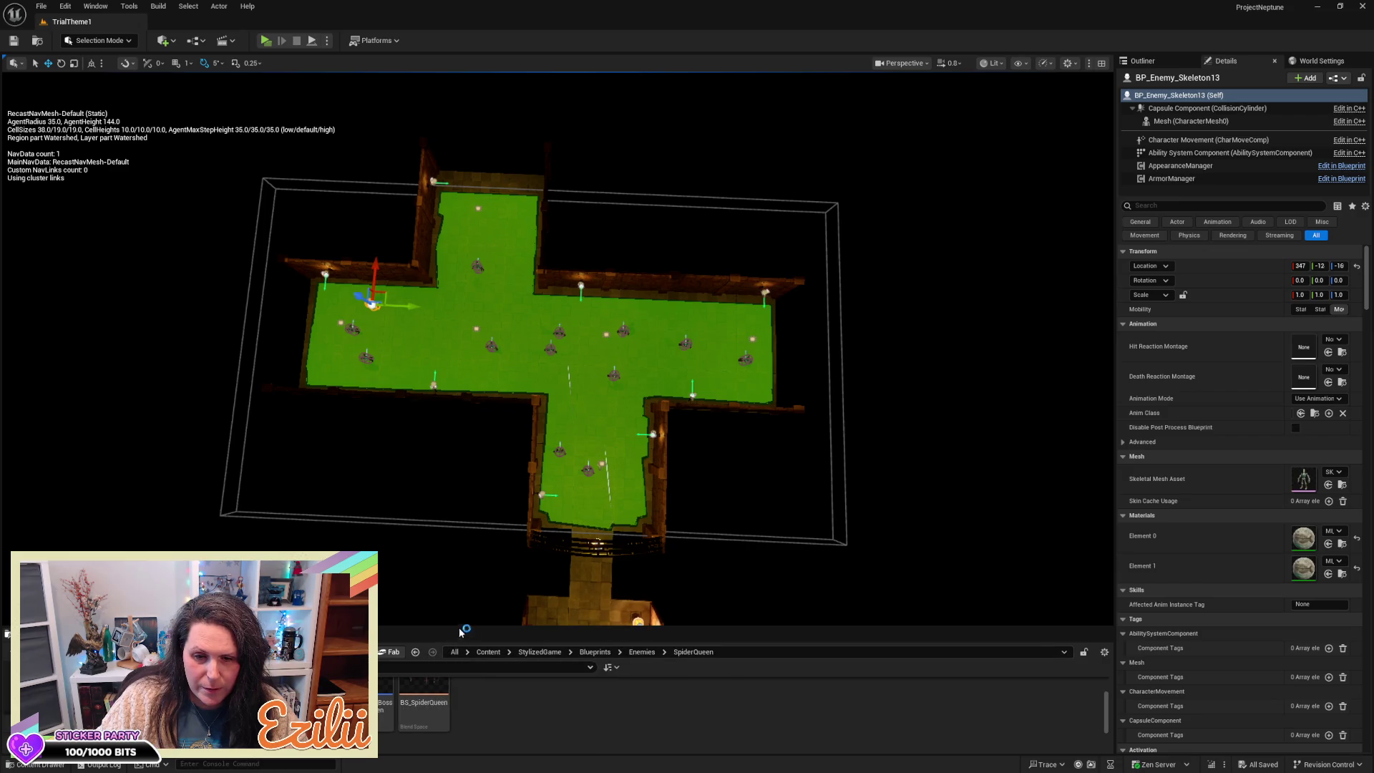
mouse_move(461, 626)
left_mouse_down()
mouse_move(478, 543)
mouse_move(481, 563)
left_mouse_up()
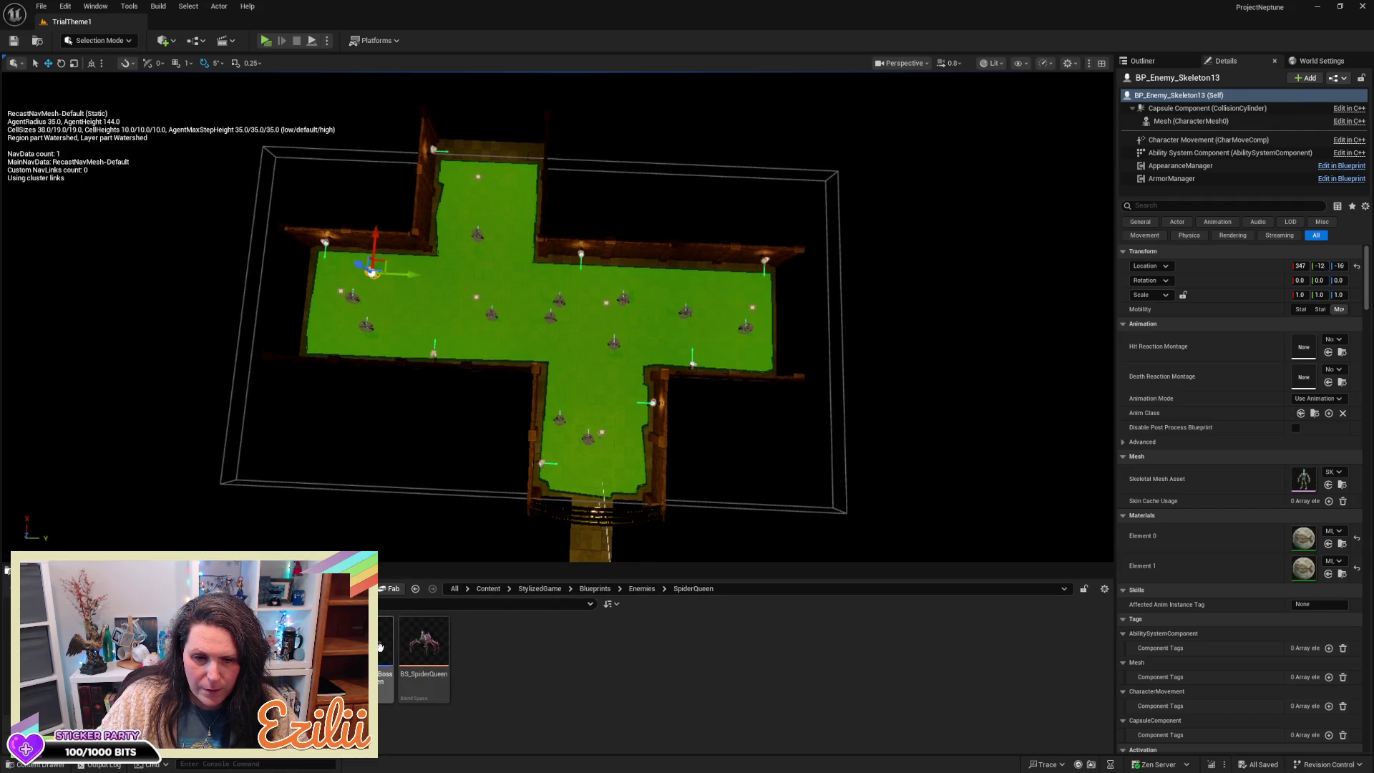
mouse_move(383, 648)
mouse_move(387, 648)
left_mouse_down()
mouse_move(476, 465)
mouse_move(499, 262)
left_mouse_up()
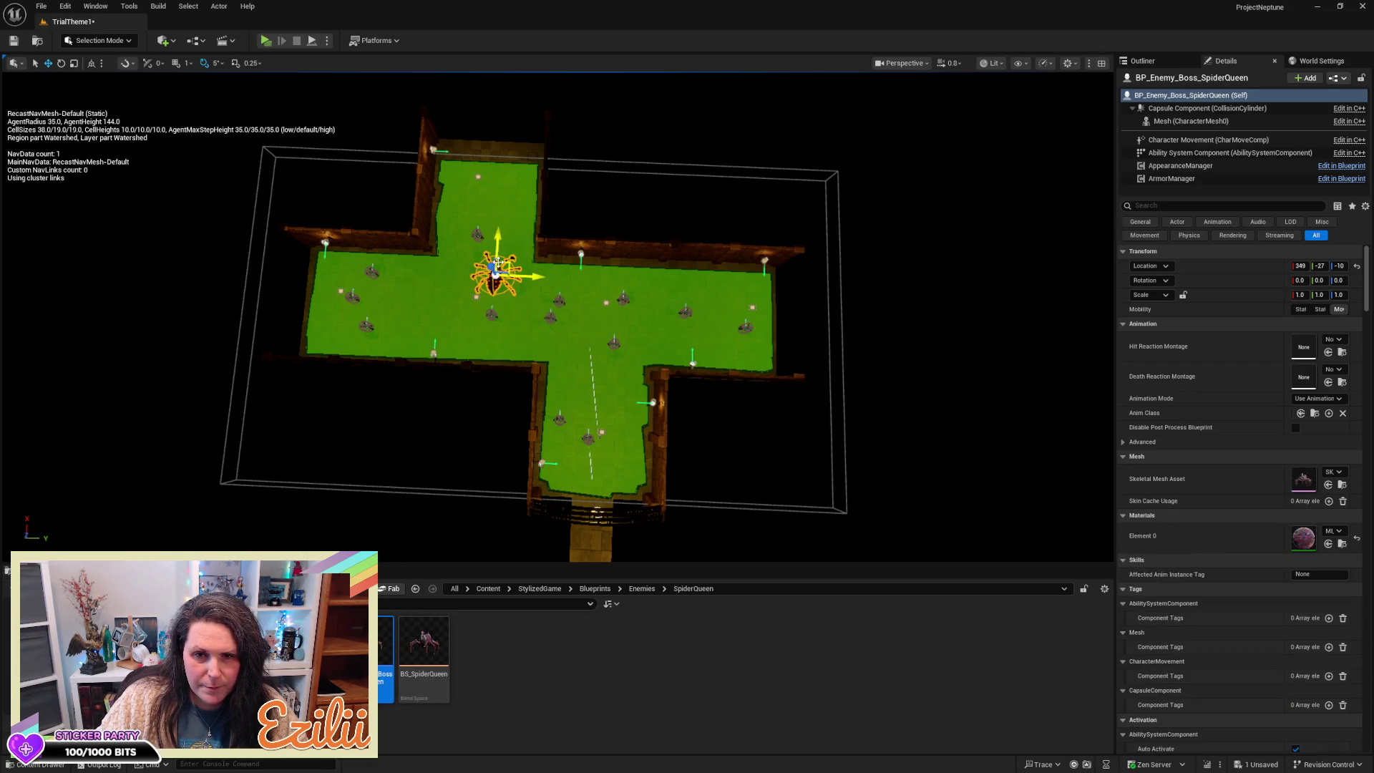
Step: Add a bandit from Enemies > Bandit to the left room and select the BP_Enemy_Bandit_F actors
left_click(639, 588)
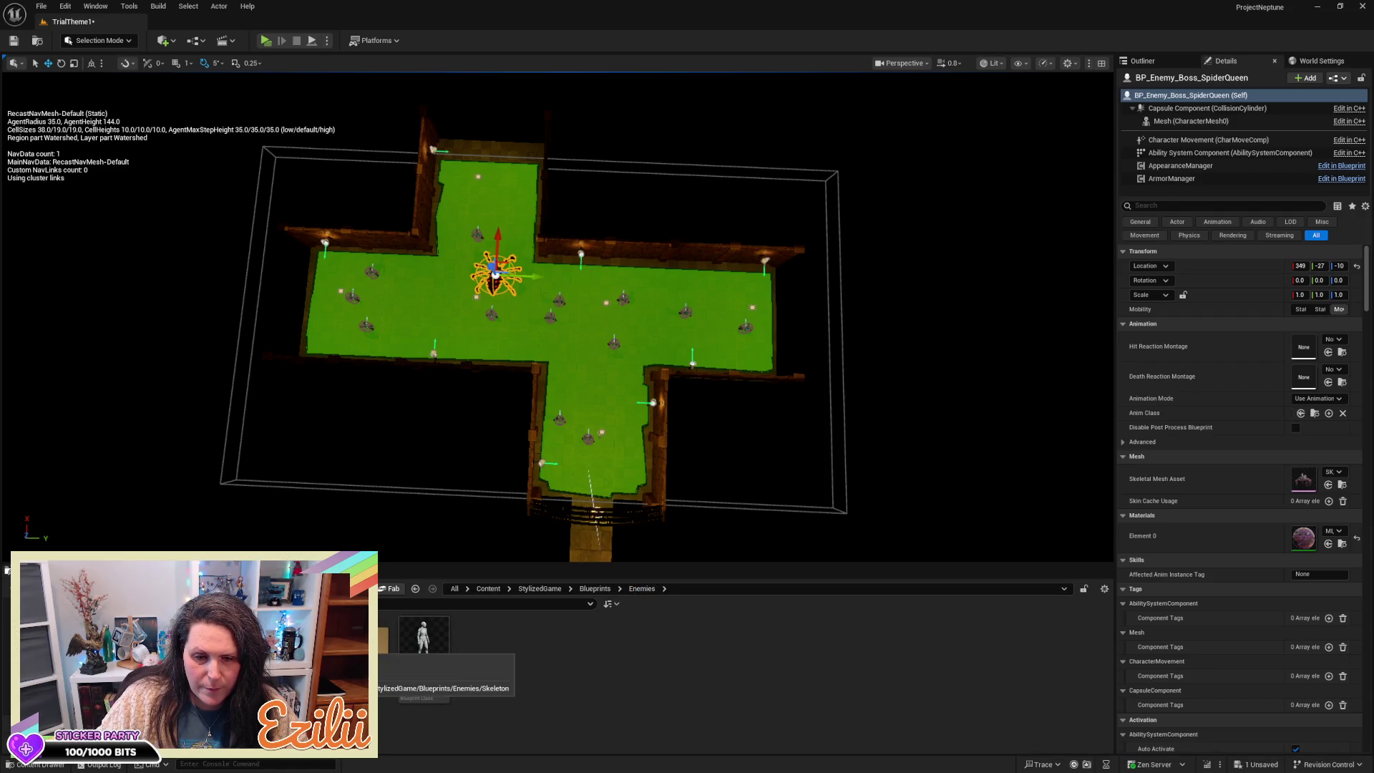
double_click(361, 637)
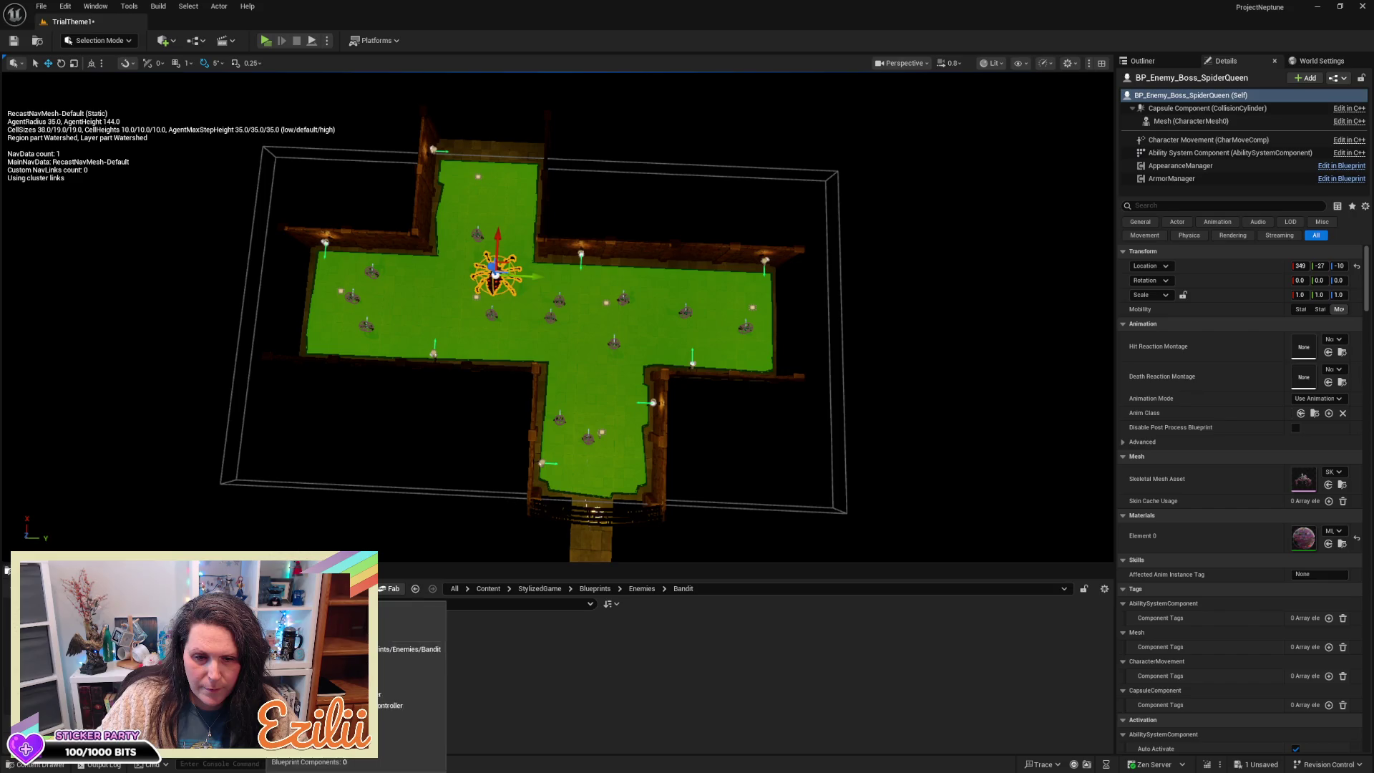
mouse_move(383, 644)
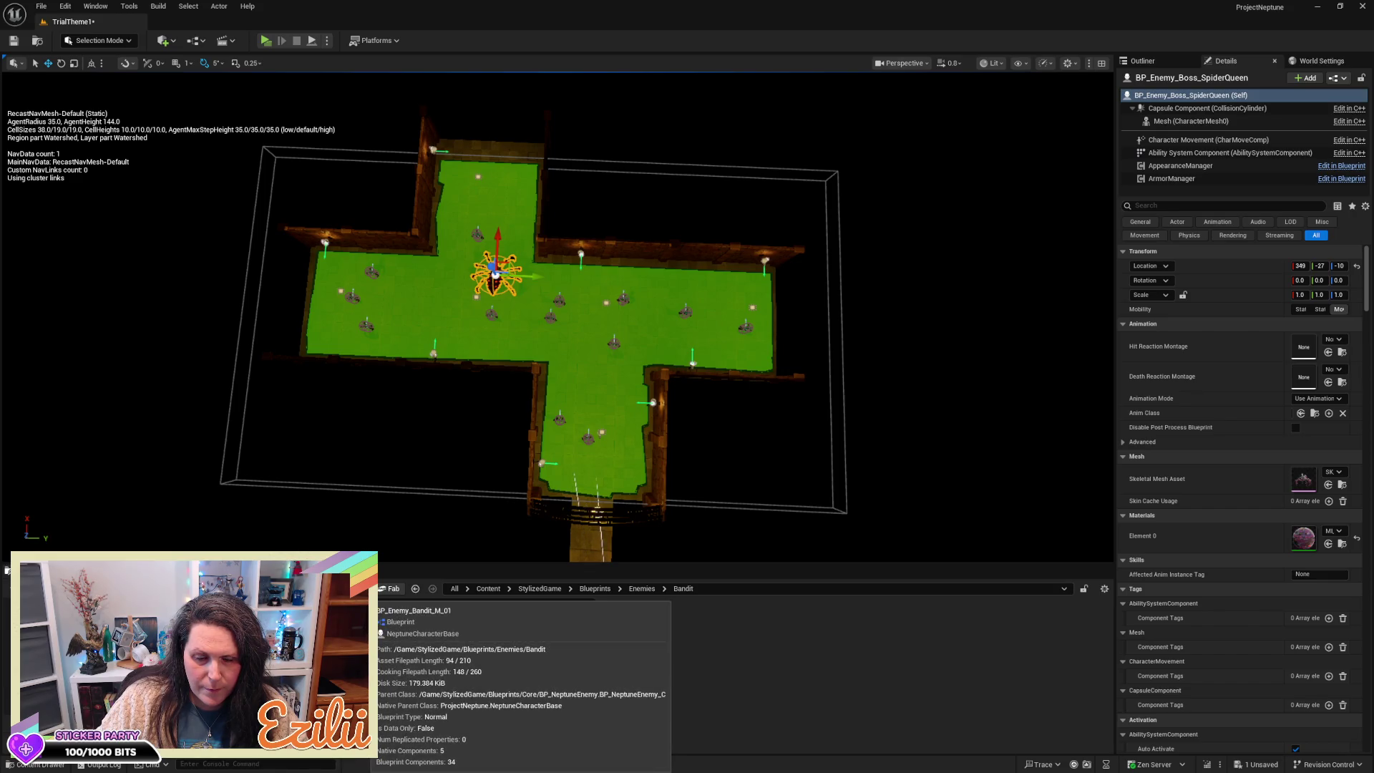
mouse_move(399, 269)
left_mouse_down()
mouse_move(416, 277)
mouse_move(404, 290)
left_mouse_up()
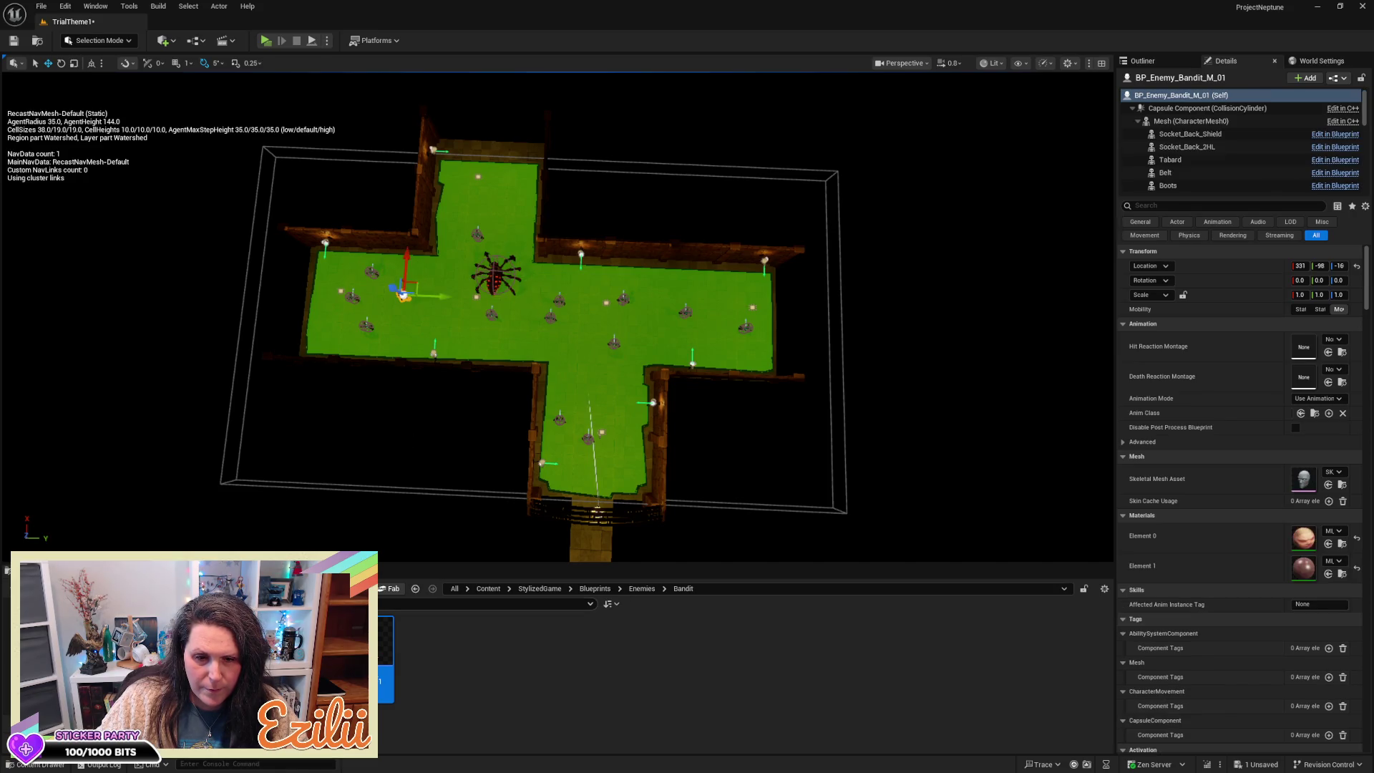
left_click(419, 290)
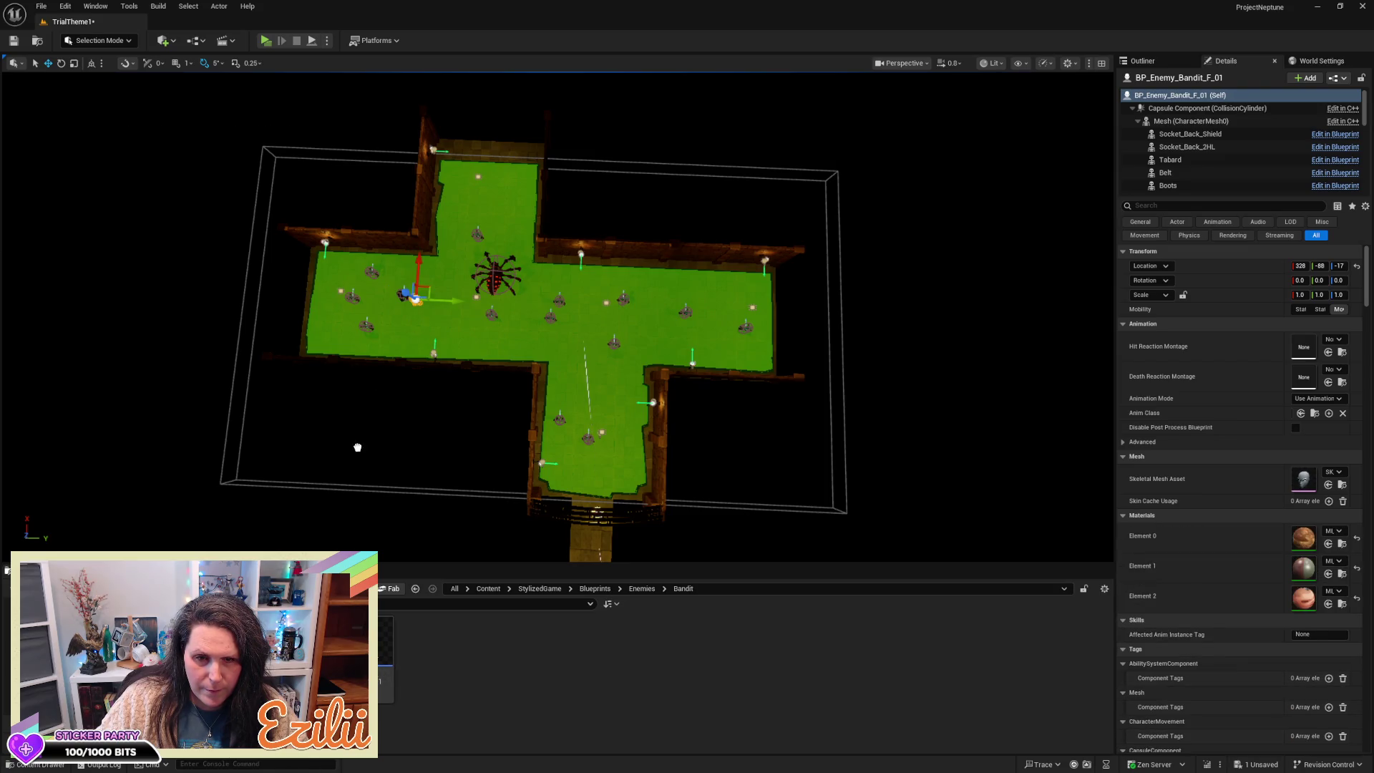
left_click(405, 296)
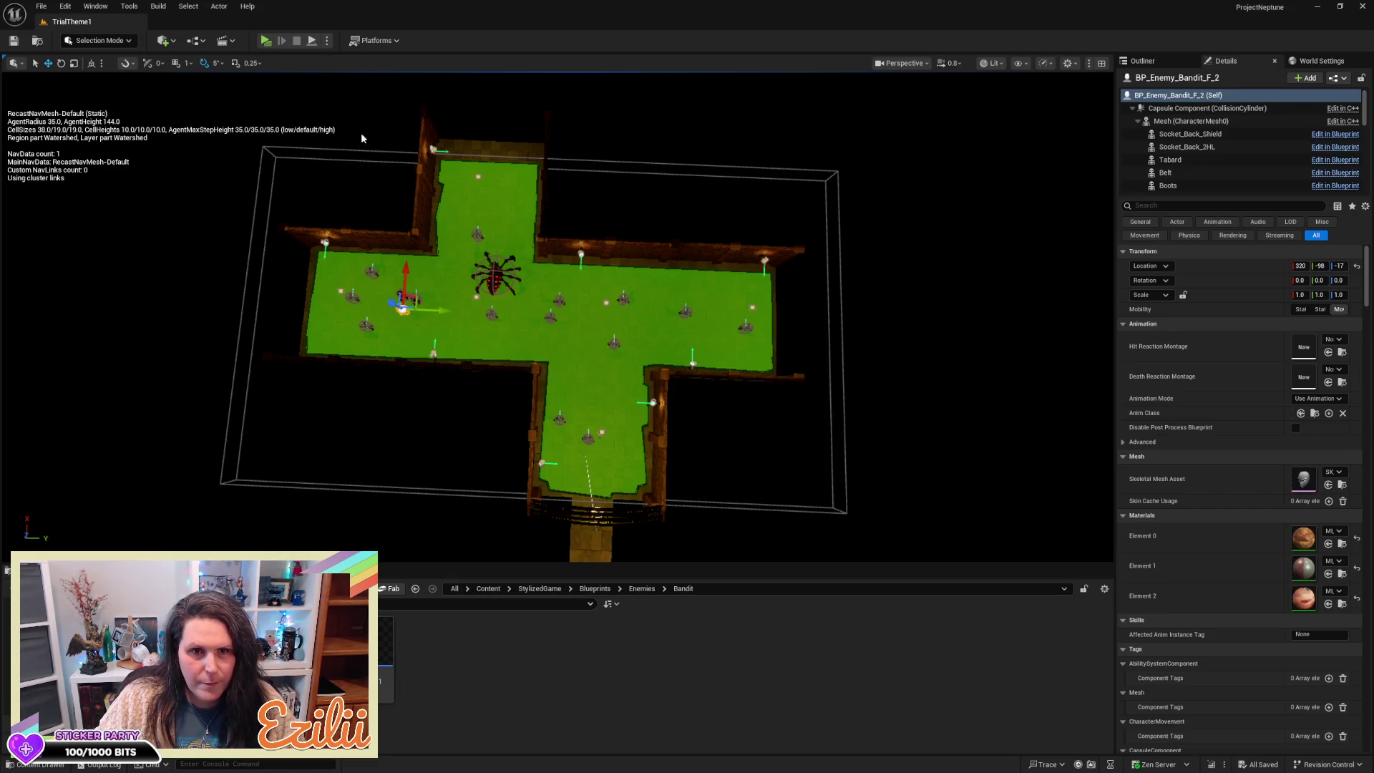
Step: Run the character across the bridge into the skeleton room and turn the camera to look around
key("w")
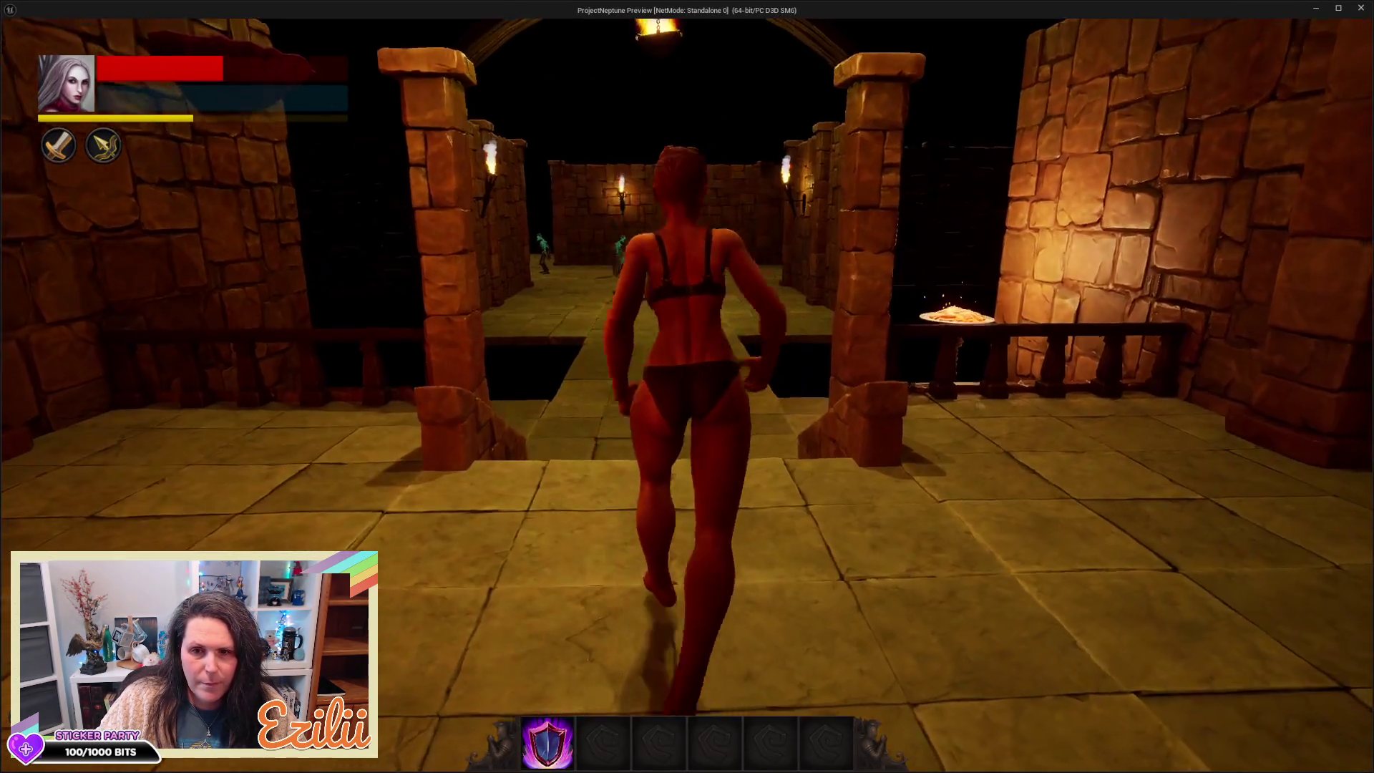
key("w")
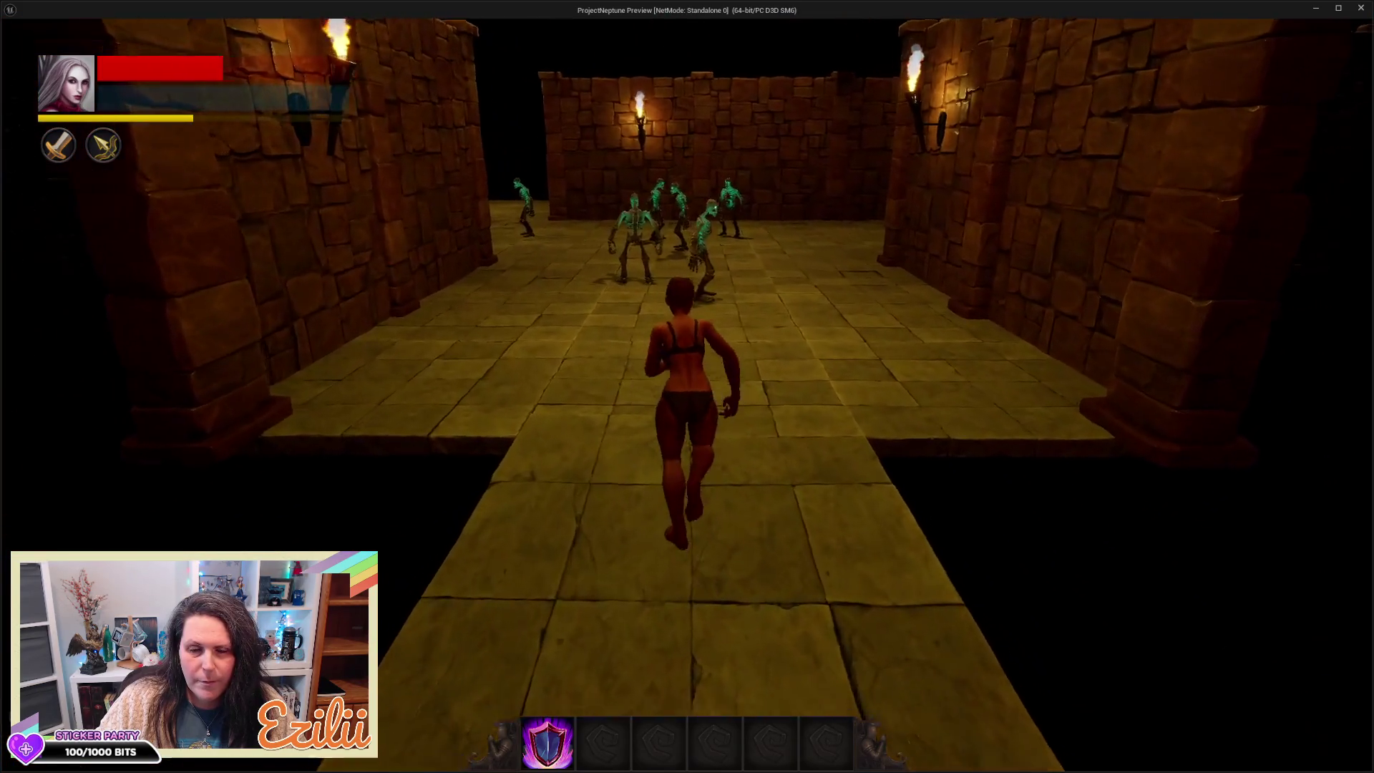
key("w")
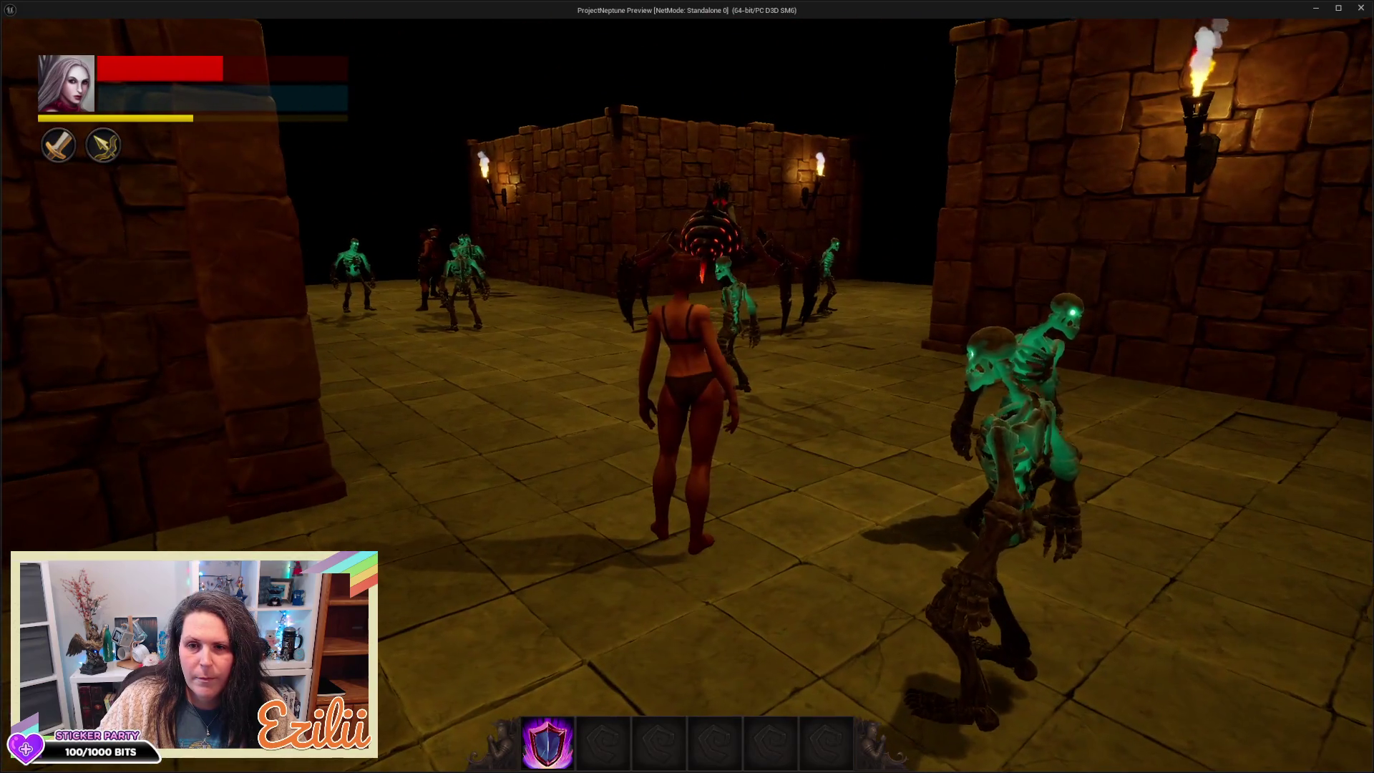
key("a")
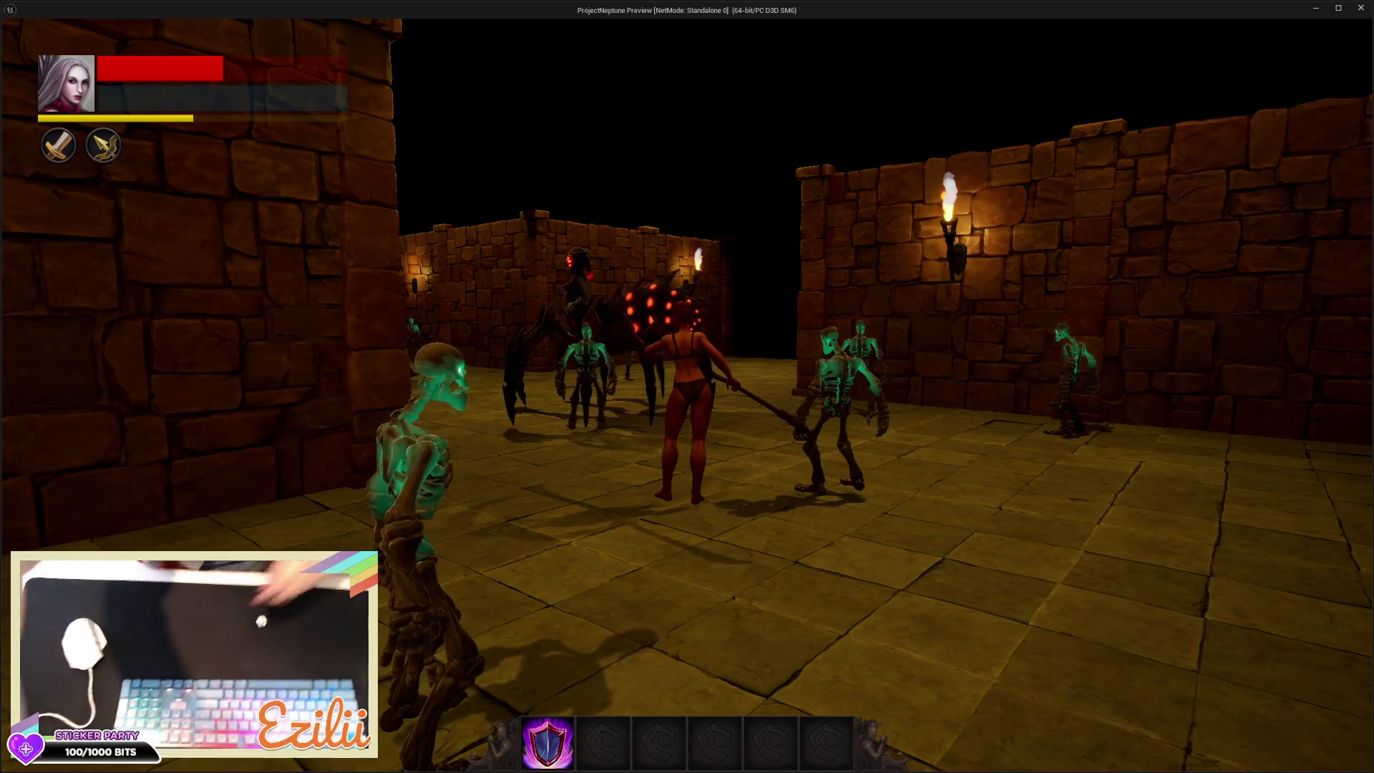
mouse_move(687, 386)
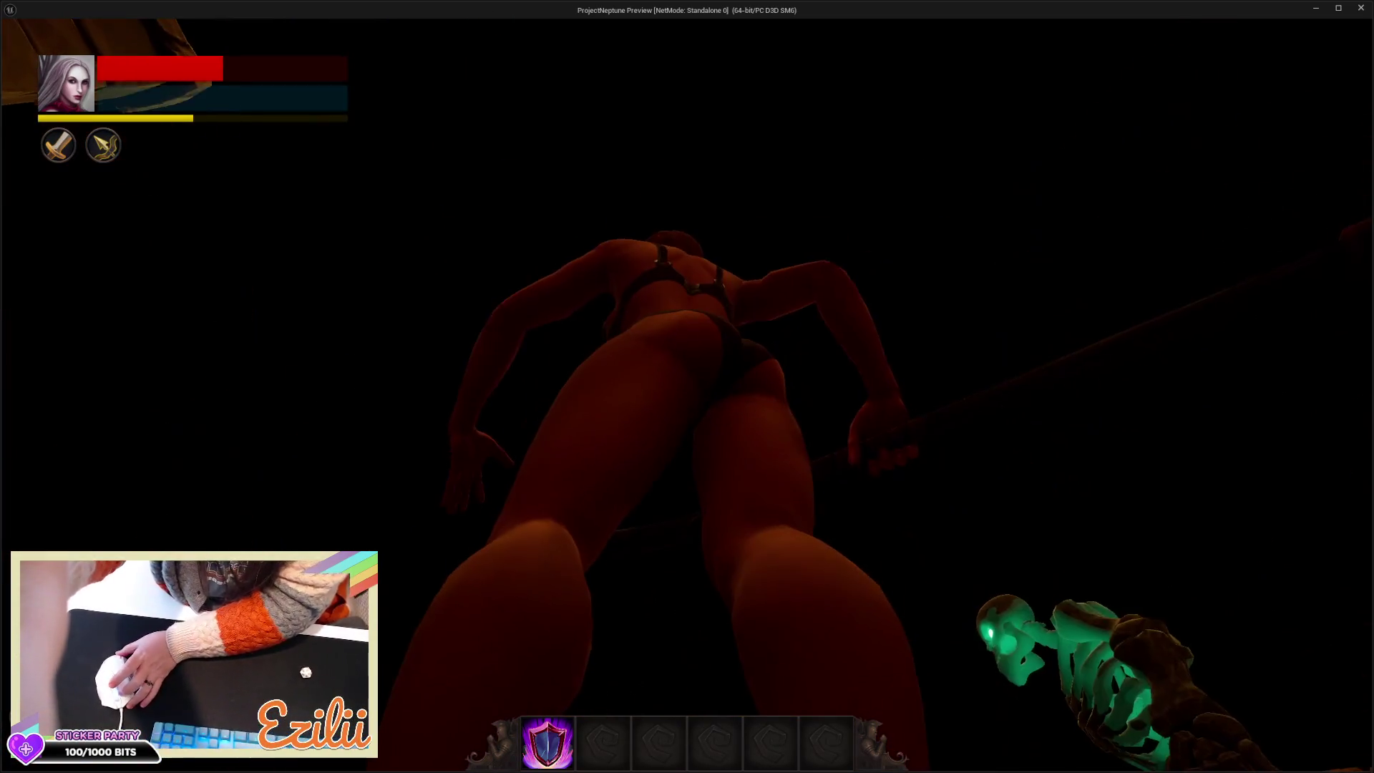
Step: Exit the standalone game preview back to the editor
key("Escape")
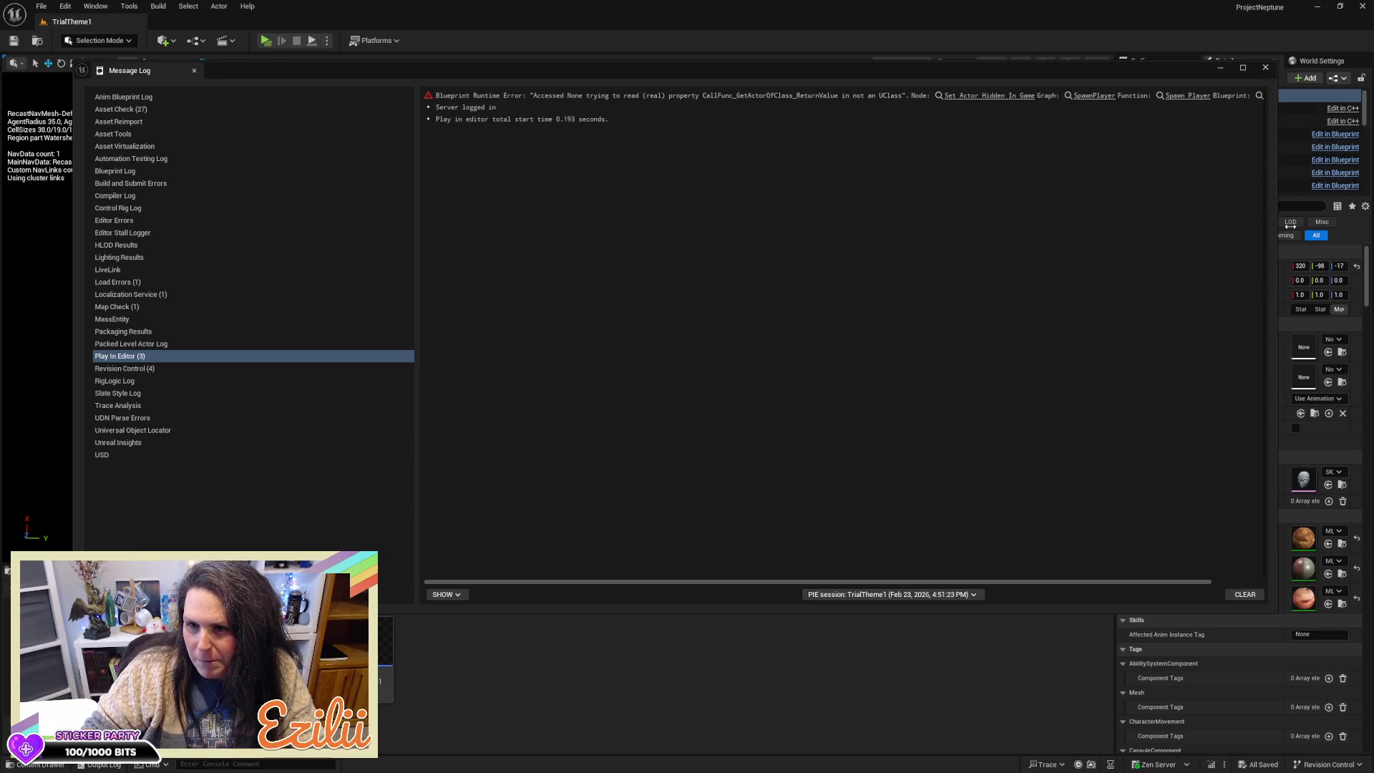
Step: Close the Message Log showing the Accessed None error
left_click(1272, 69)
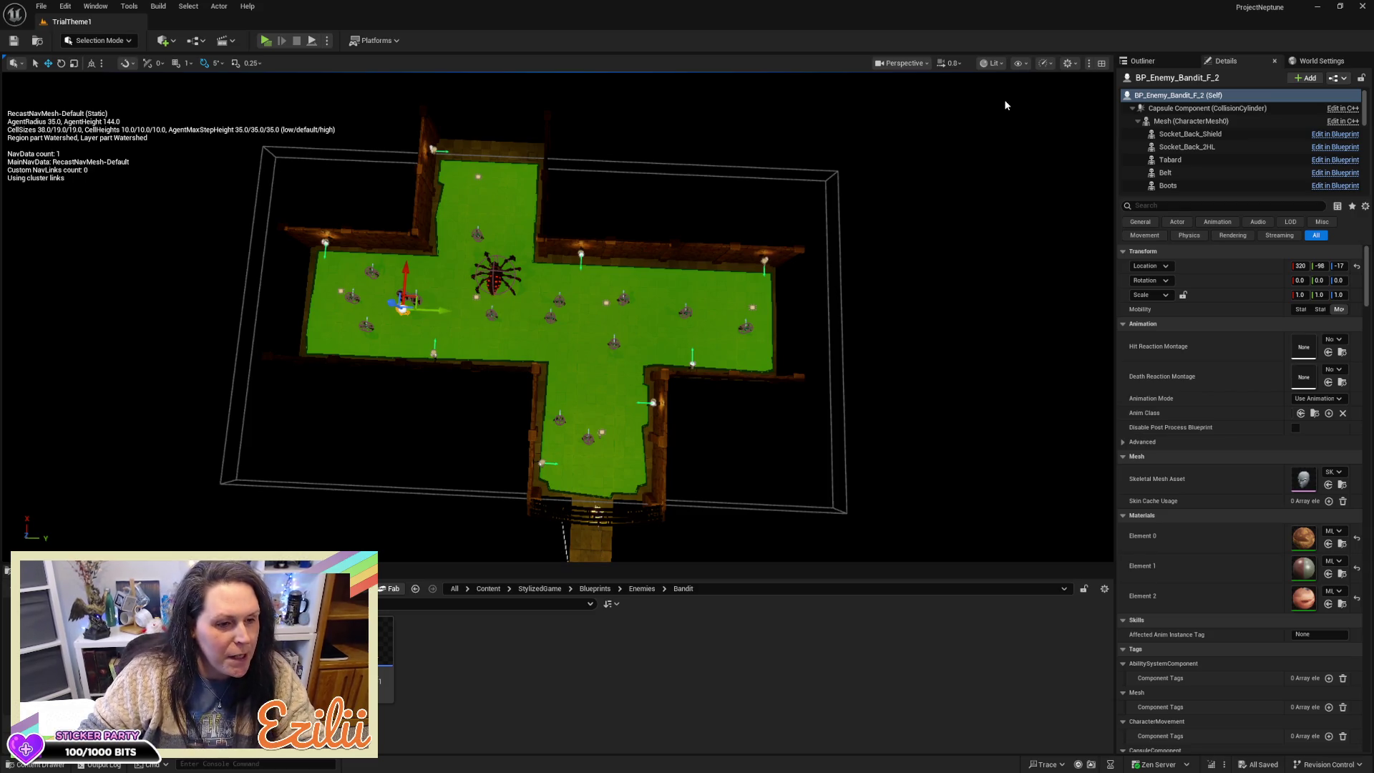
Step: Resize the NavMeshBoundsVolume, shrinking and then widening its bounds box around the dungeon
left_click_drag(832, 224, 849, 314)
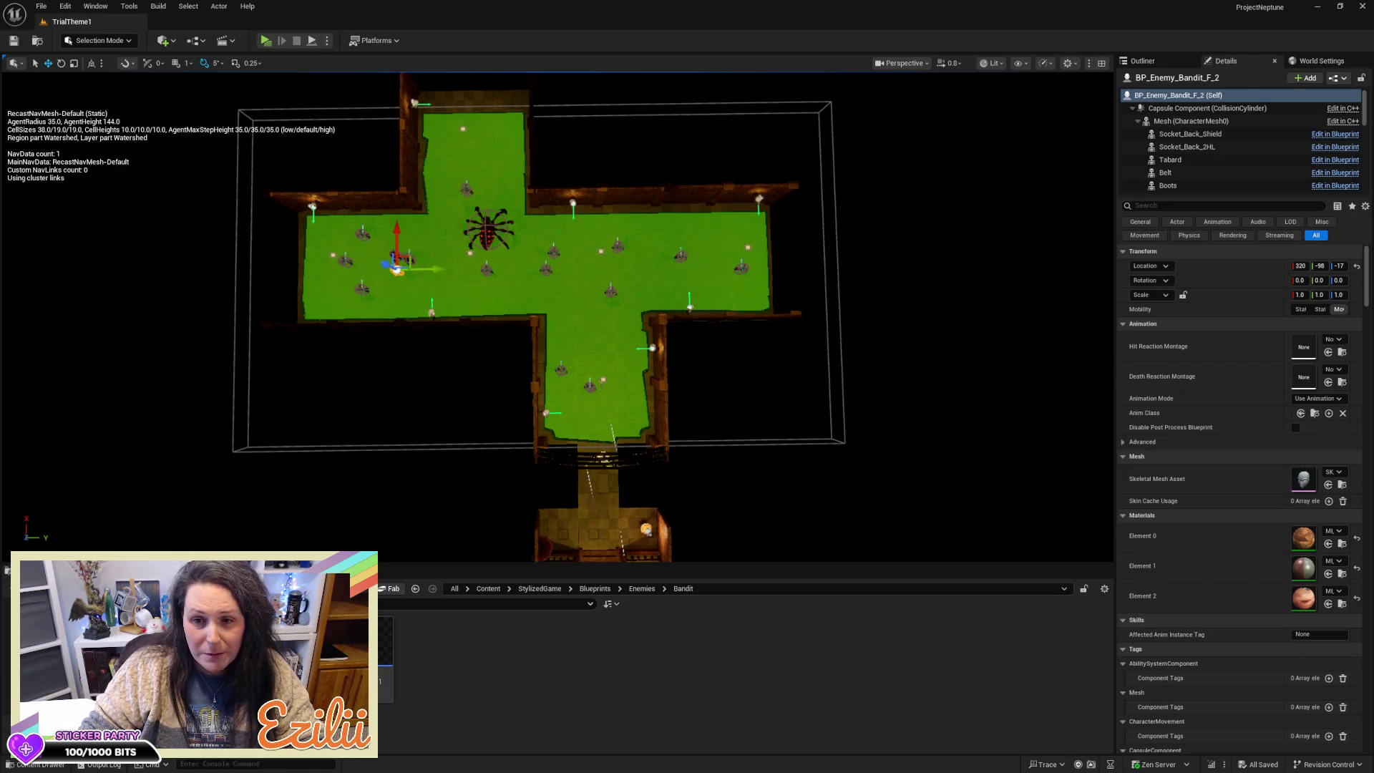
left_click(835, 311)
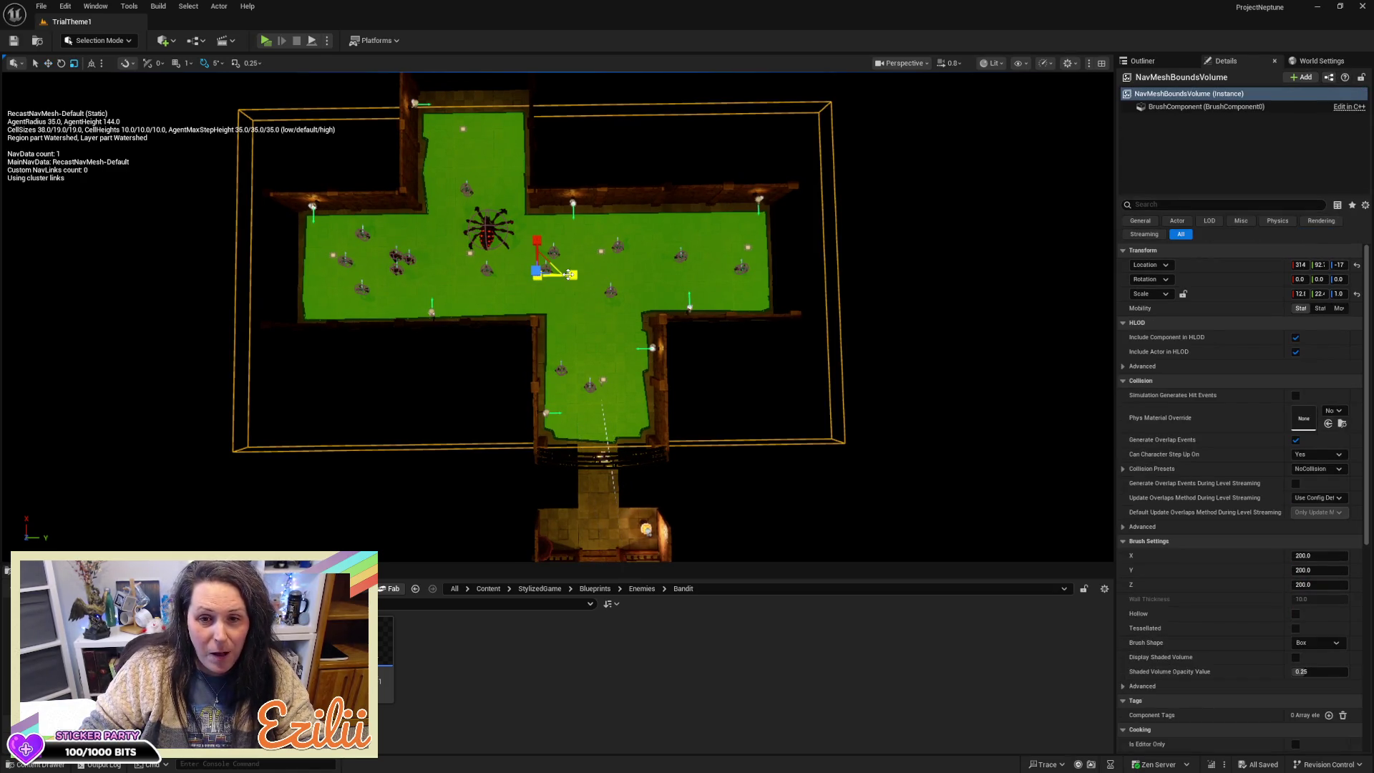
mouse_move(570, 275)
left_mouse_down()
mouse_move(516, 275)
mouse_move(586, 286)
mouse_move(630, 272)
mouse_move(607, 188)
left_mouse_up()
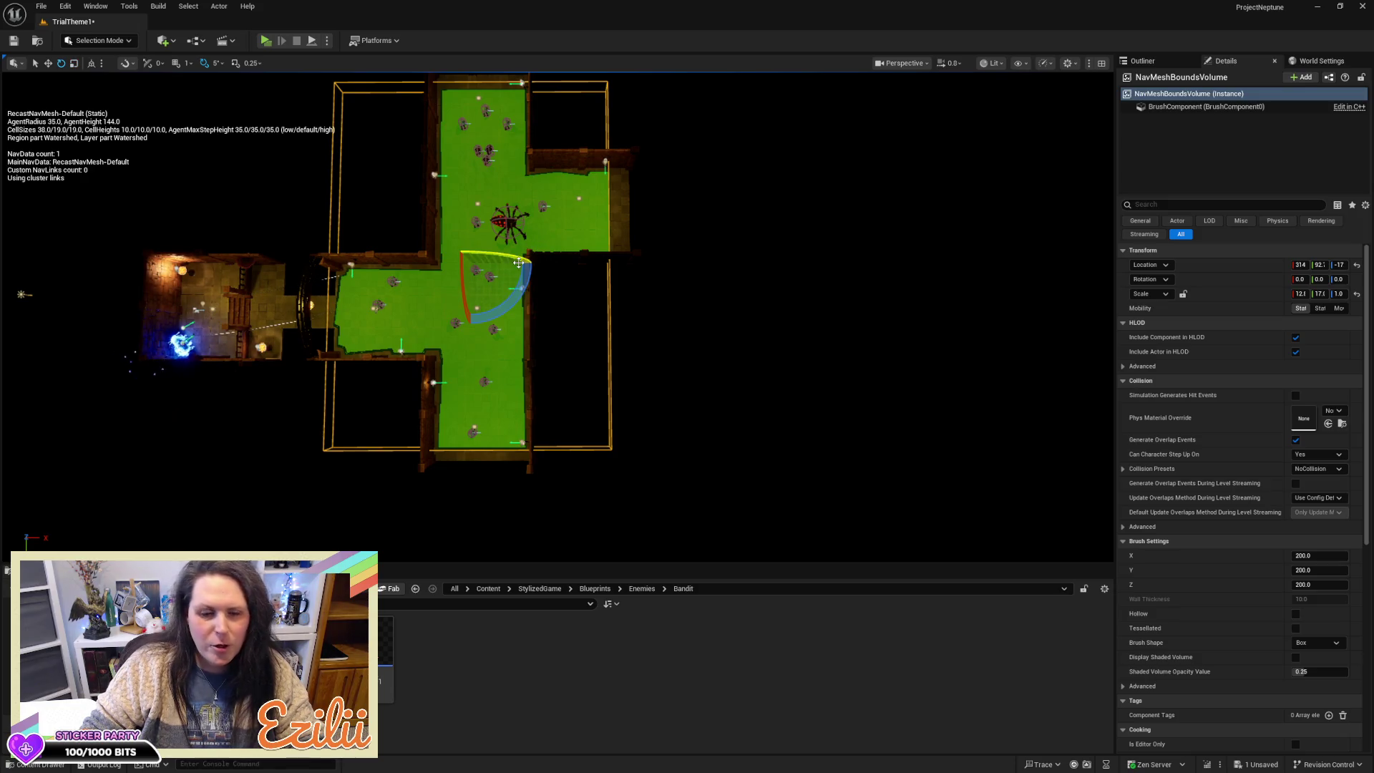
key("r")
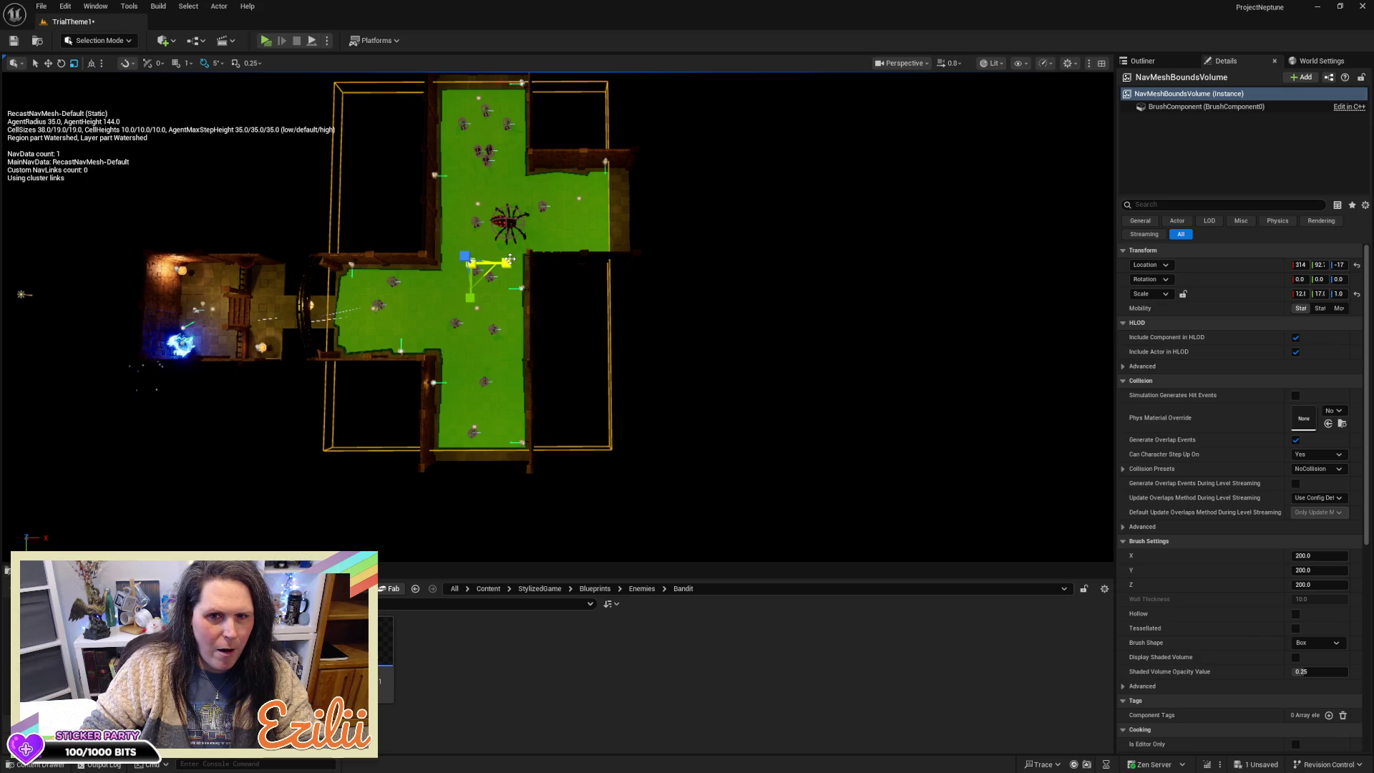
left_click_drag(506, 263, 687, 271)
key("w")
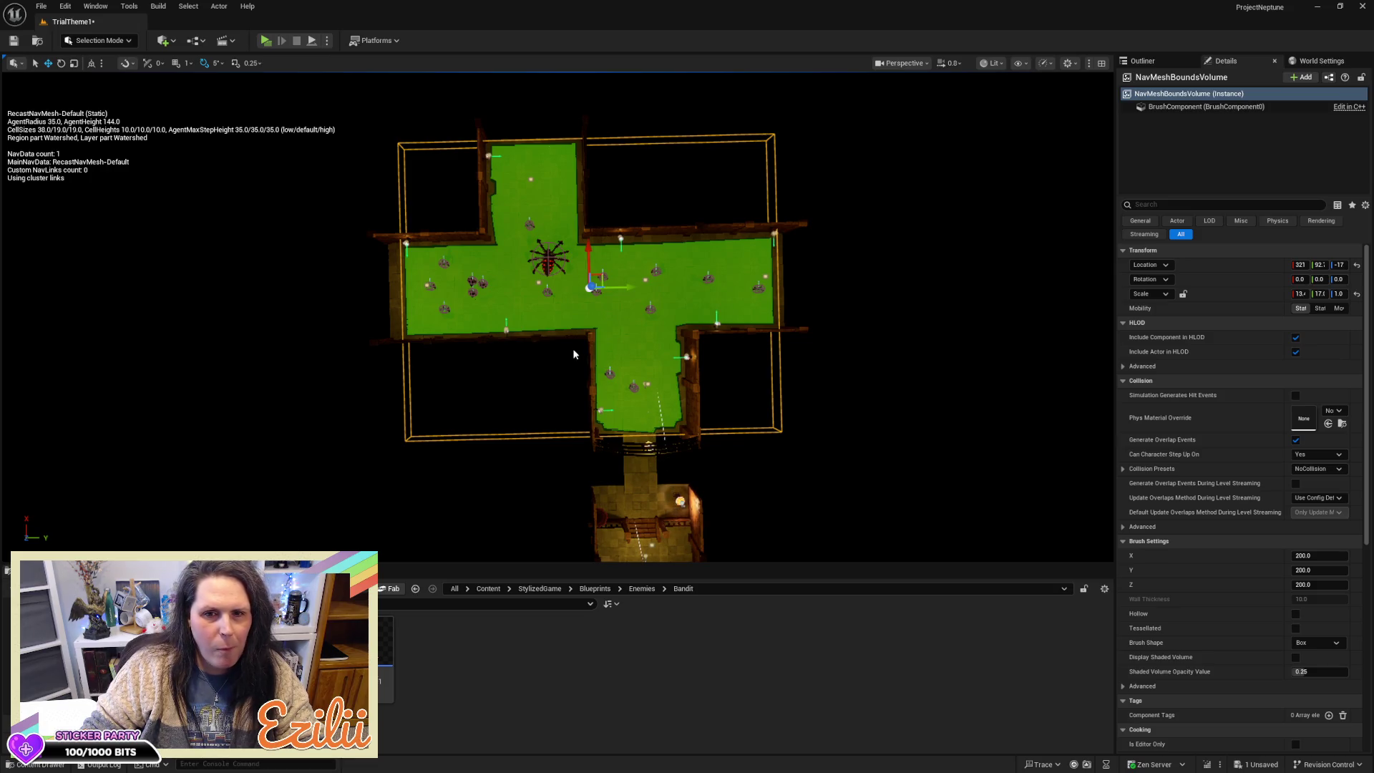
Step: Restore the taller level view, toggle the navigation preview off with P, and deselect
left_click(552, 384)
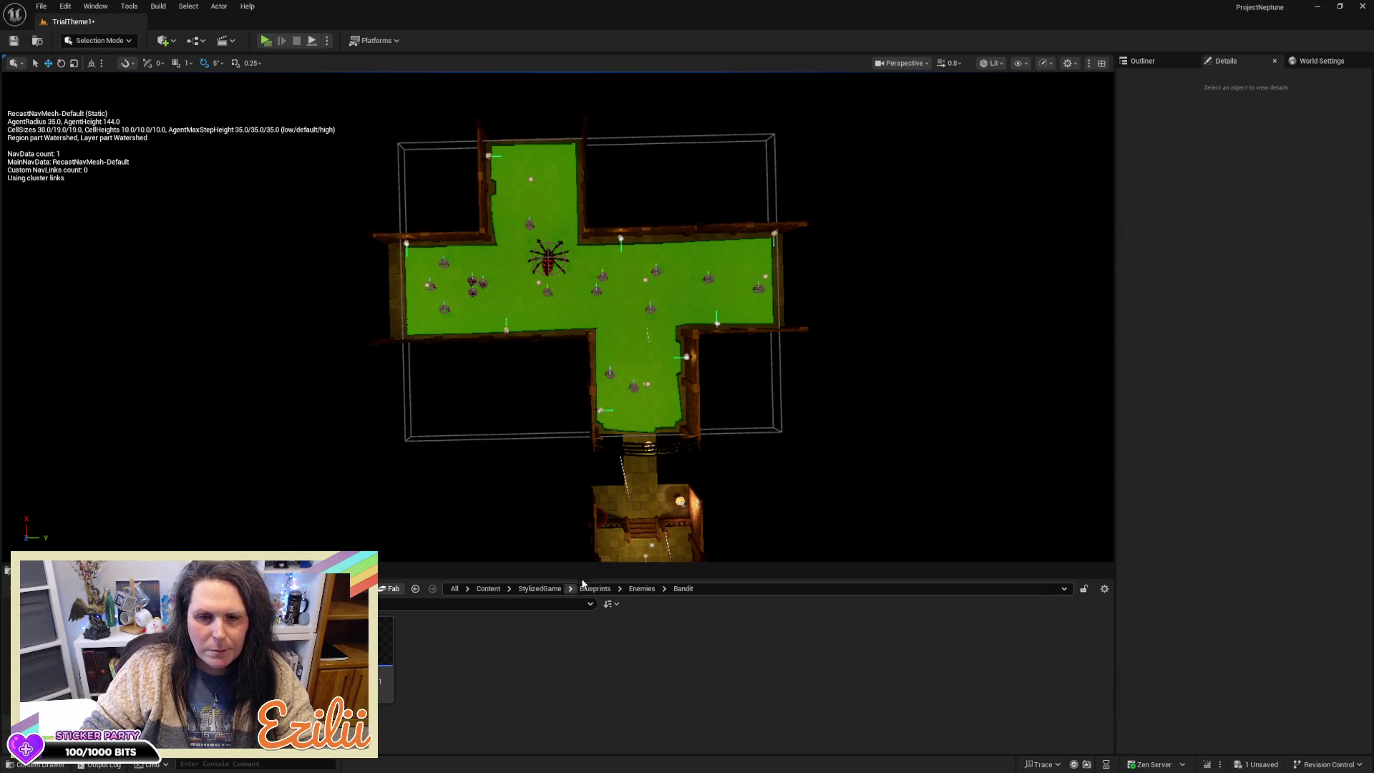
left_click_drag(582, 566, 581, 677)
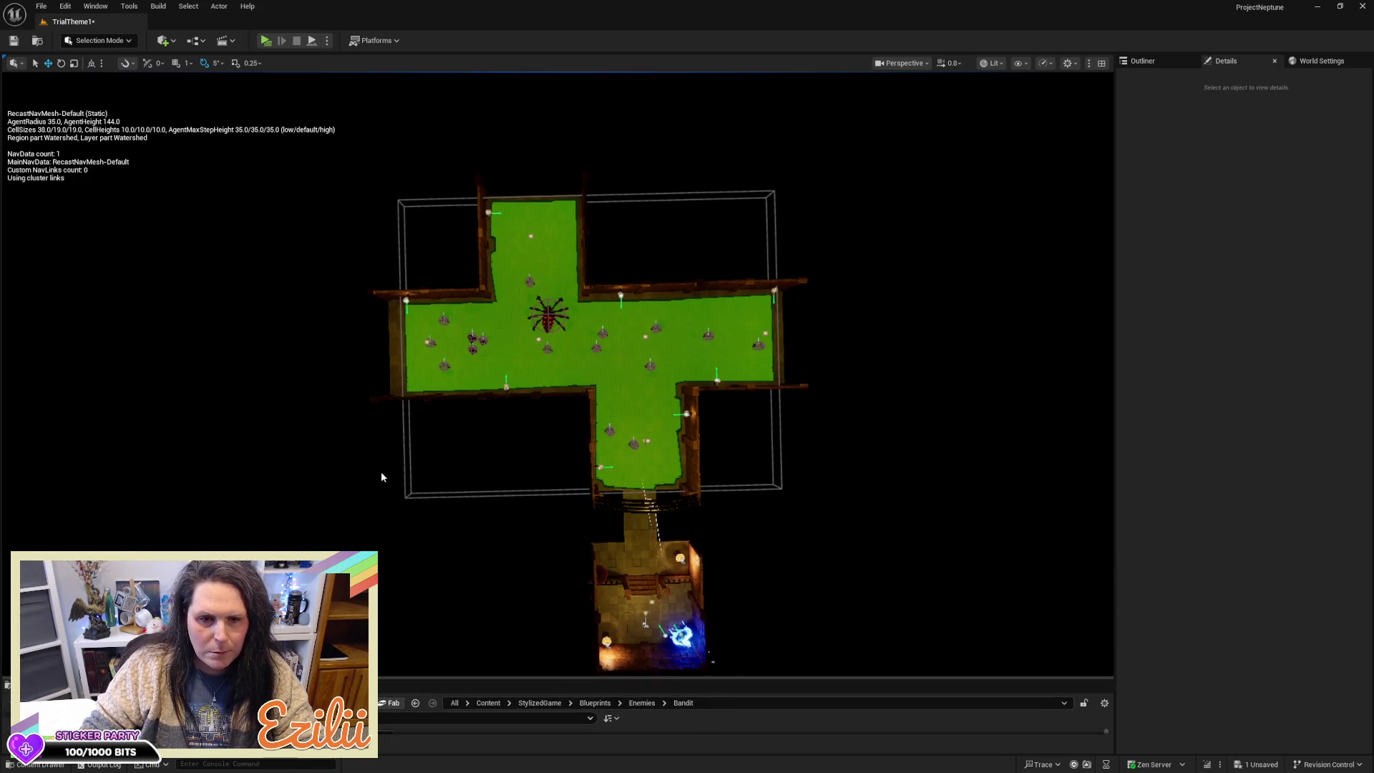
left_click(404, 444)
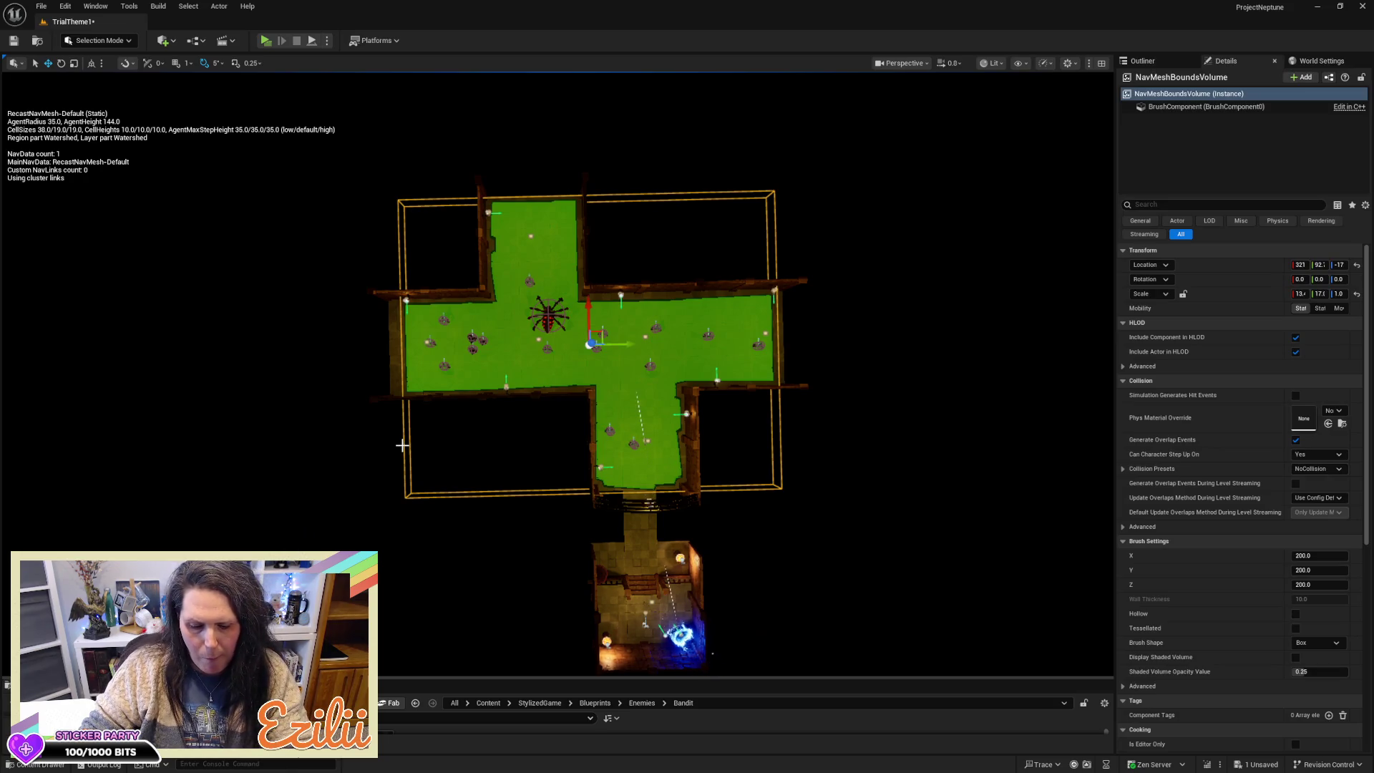
key("p")
left_click(341, 441)
mouse_move(341, 441)
left_mouse_down()
mouse_move(458, 429)
mouse_move(343, 429)
left_mouse_up()
Step: Raise the DirectionalLight's Intensity to about 2.85 lux
left_click(1143, 61)
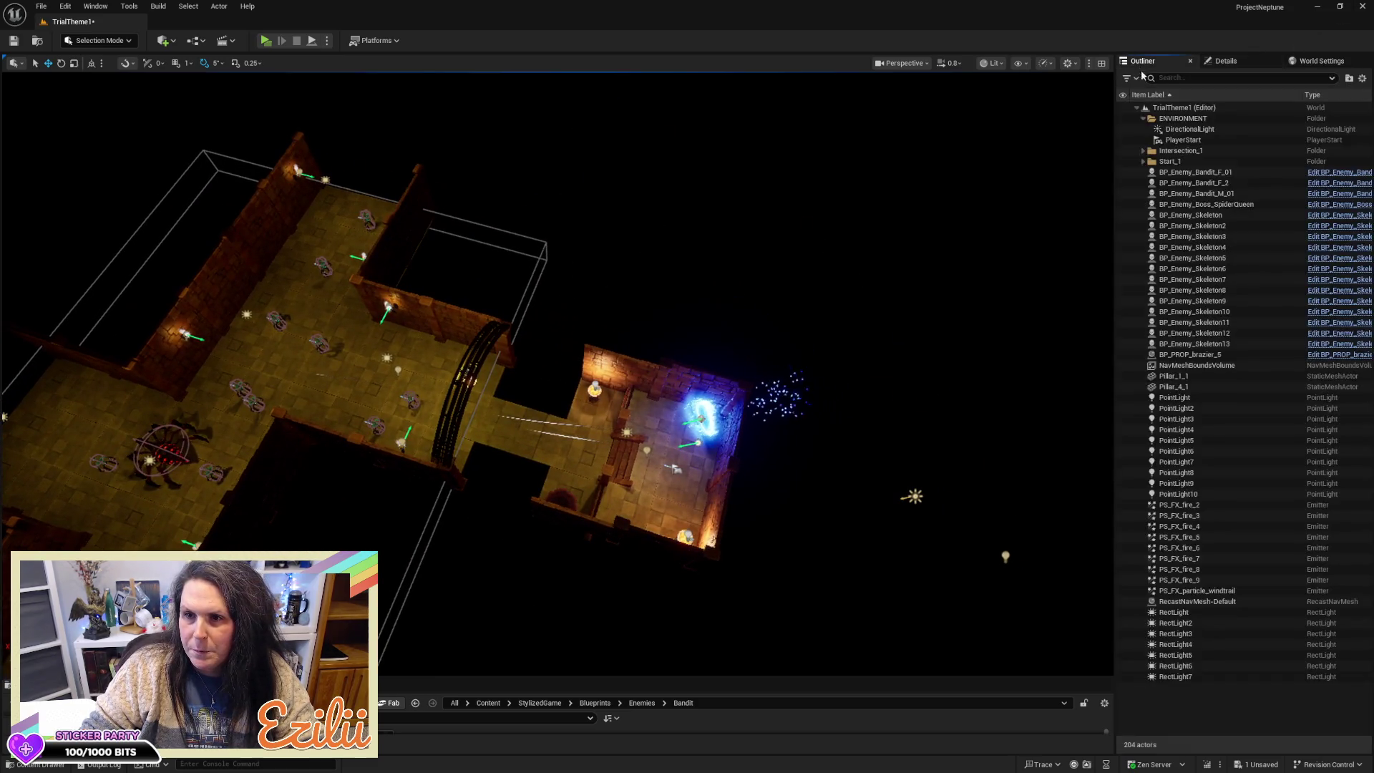
left_click(1189, 131)
left_click(1225, 61)
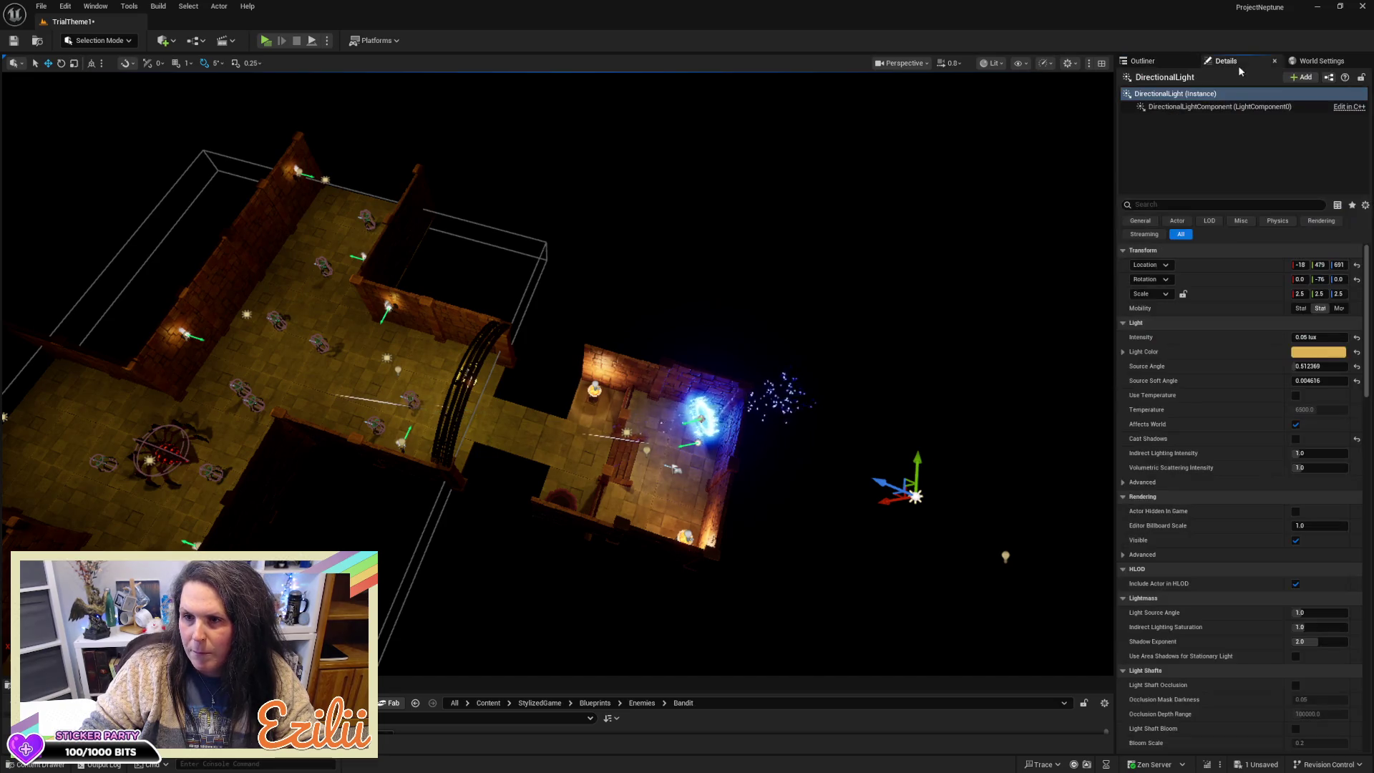
mouse_move(1317, 337)
left_mouse_down()
mouse_move(1360, 337)
mouse_move(1302, 337)
left_mouse_up()
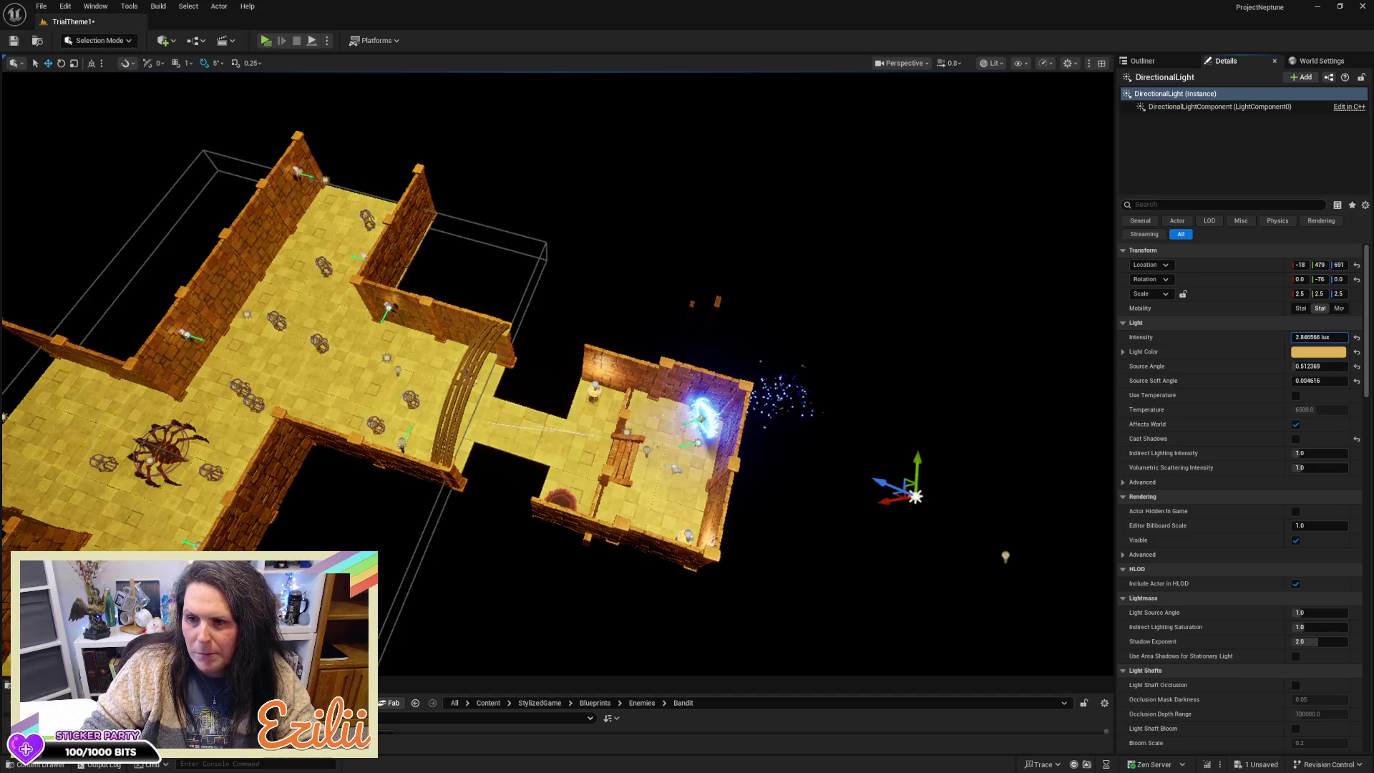
Step: Turn the view onto the cross-shaped room and select a section of the brick wall
mouse_move(1023, 293)
left_mouse_down()
mouse_move(930, 304)
mouse_move(844, 286)
mouse_move(988, 286)
mouse_move(1066, 307)
mouse_move(995, 310)
left_mouse_up()
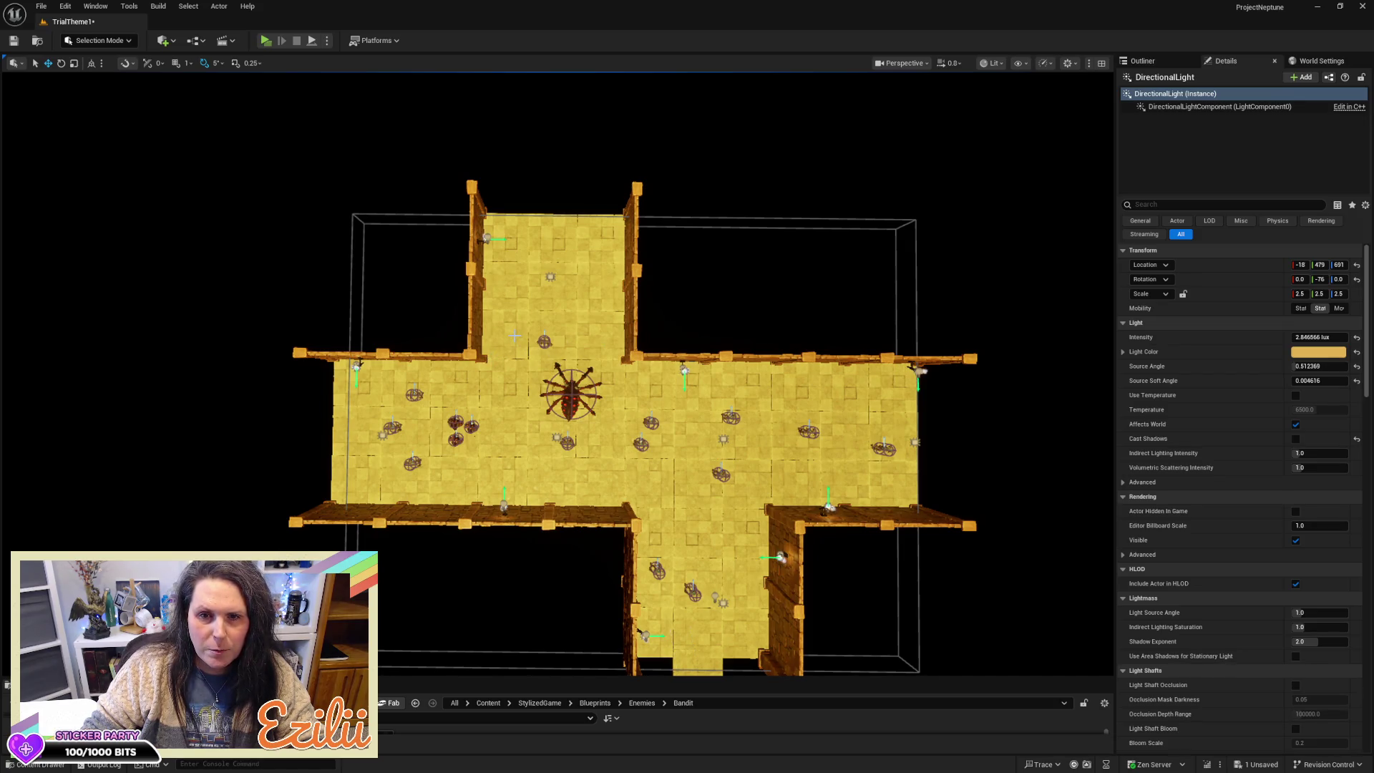
mouse_move(514, 336)
left_mouse_down()
mouse_move(686, 336)
mouse_move(691, 201)
left_mouse_up()
left_click(659, 161, "ctrl")
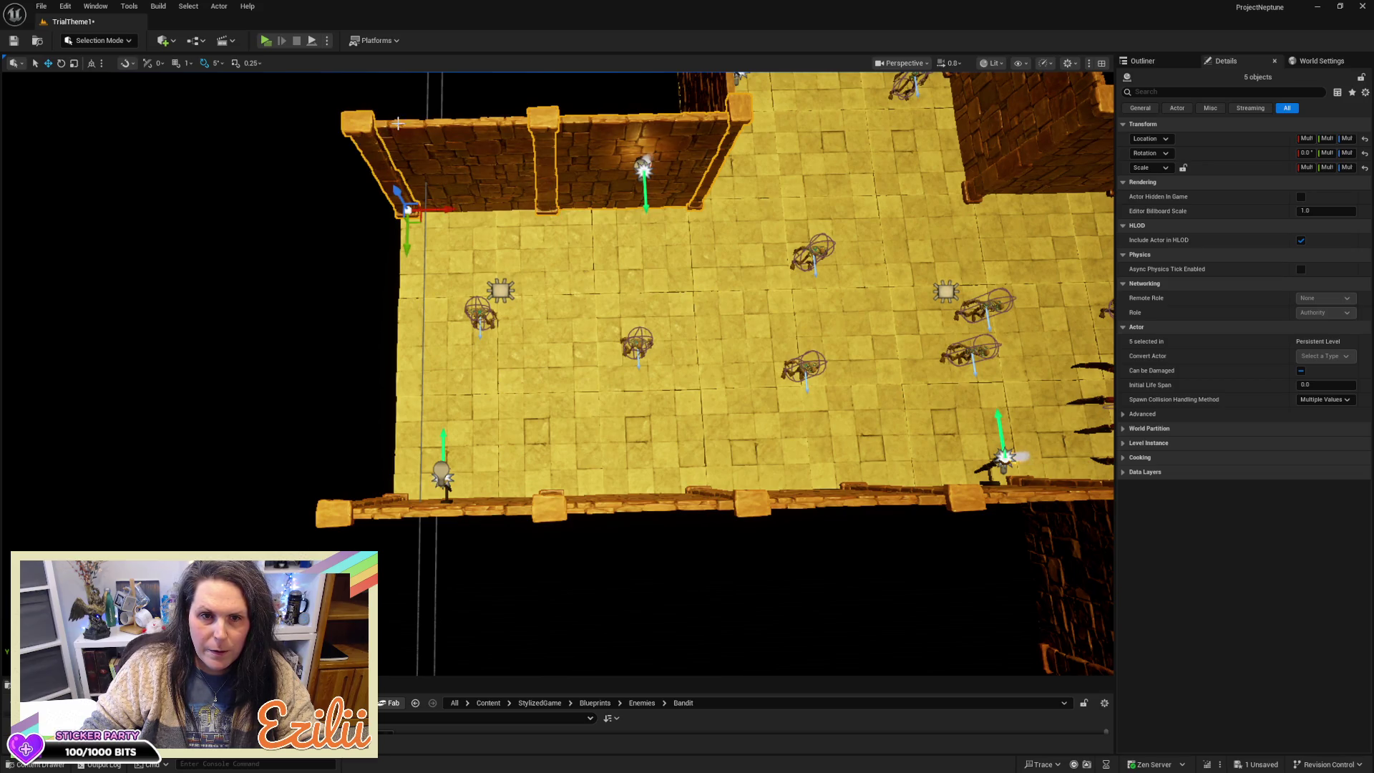
key("Escape")
mouse_move(730, 313)
left_mouse_down()
mouse_move(716, 251)
mouse_move(937, 242)
left_mouse_up()
scroll(582, 325, "up", 5)
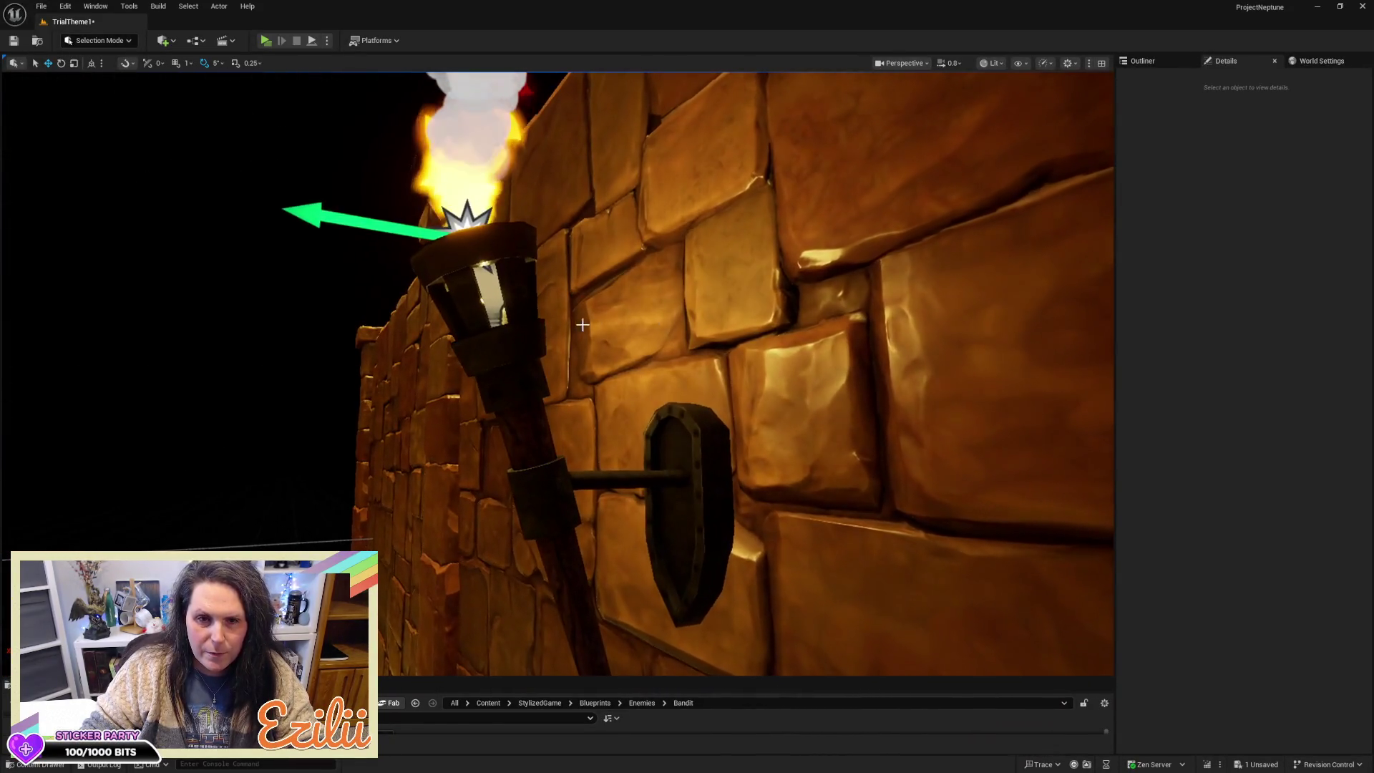
scroll(553, 284, "down", 10)
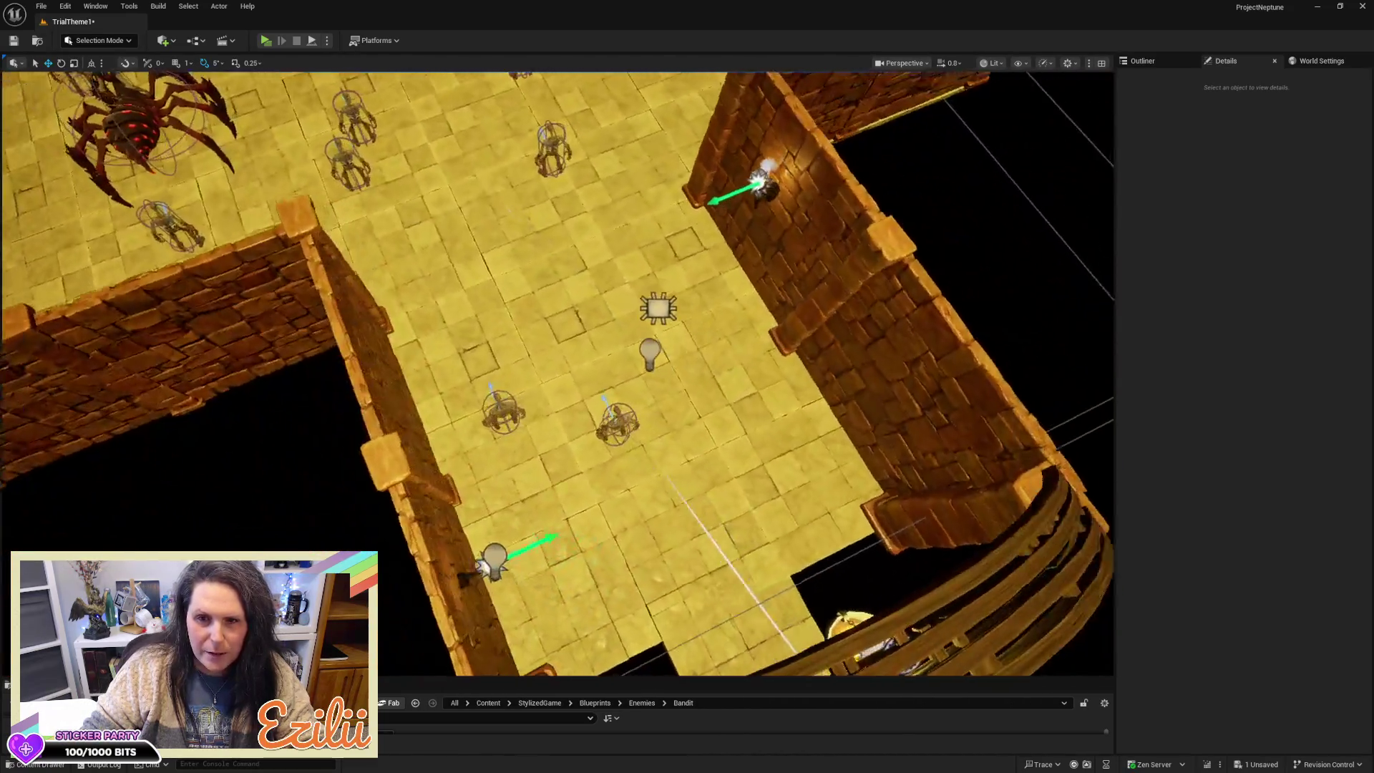
mouse_move(558, 357)
left_mouse_down()
mouse_move(494, 322)
mouse_move(523, 372)
mouse_move(508, 351)
left_mouse_up()
mouse_move(677, 385)
left_mouse_down()
mouse_move(544, 357)
mouse_move(601, 280)
left_mouse_up()
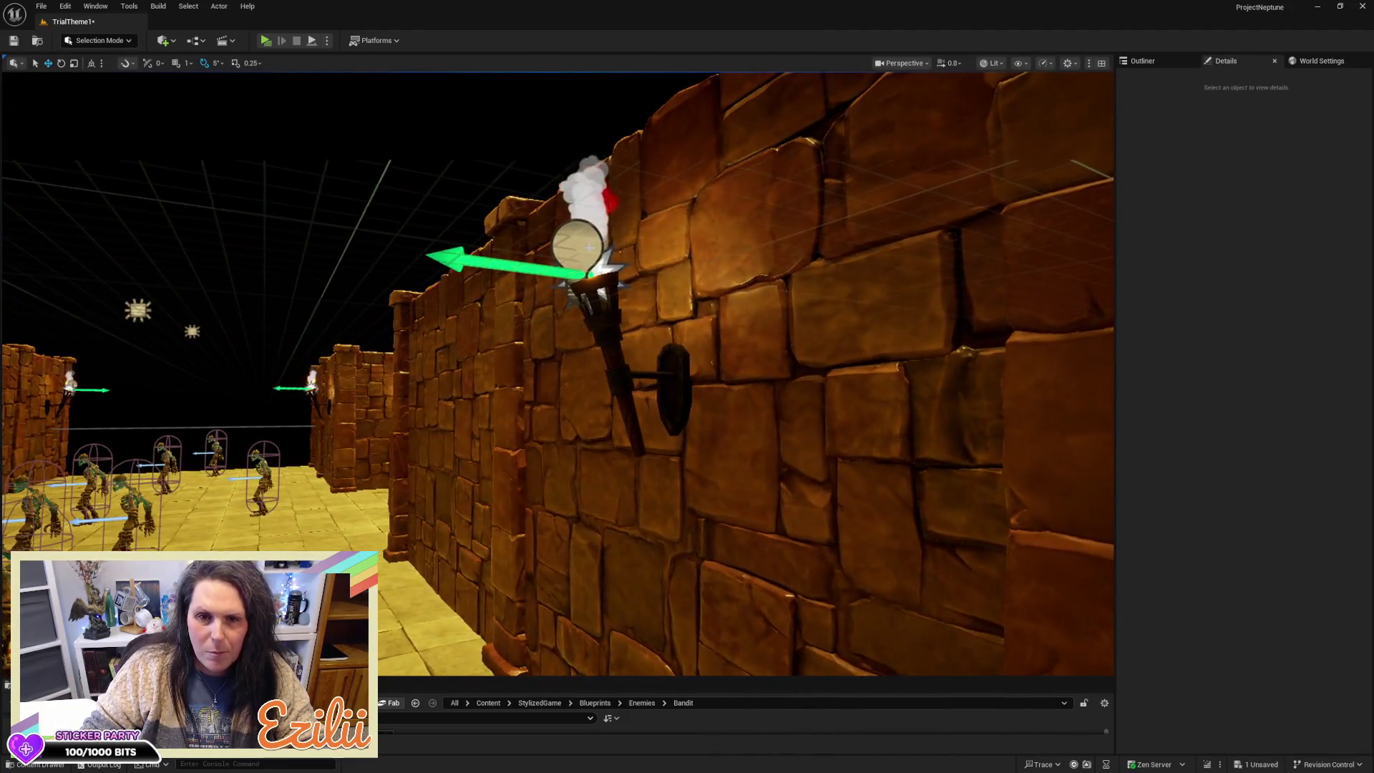
left_click(601, 281)
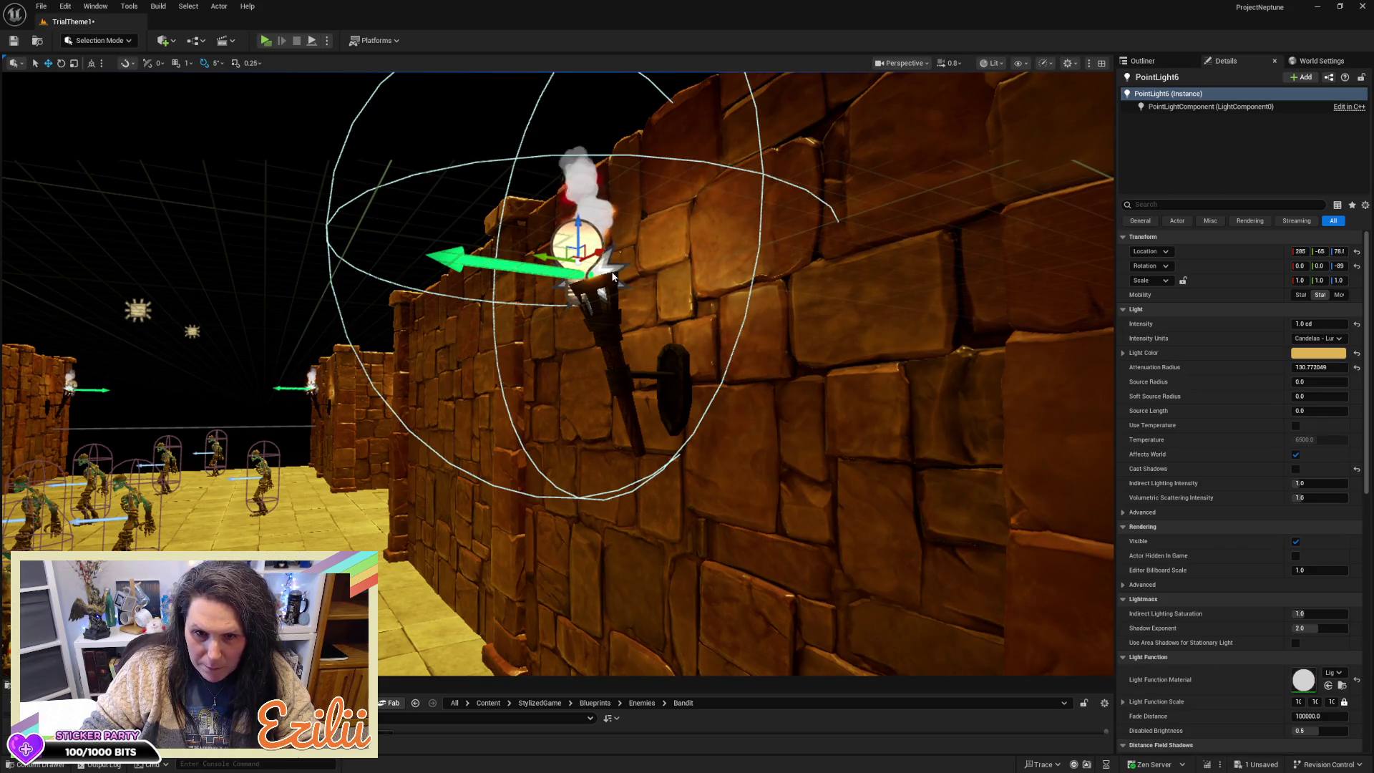
Step: Duplicate the torch mesh and point light, turn the copy 180°, and slide it along the wall
left_click(601, 300, "ctrl")
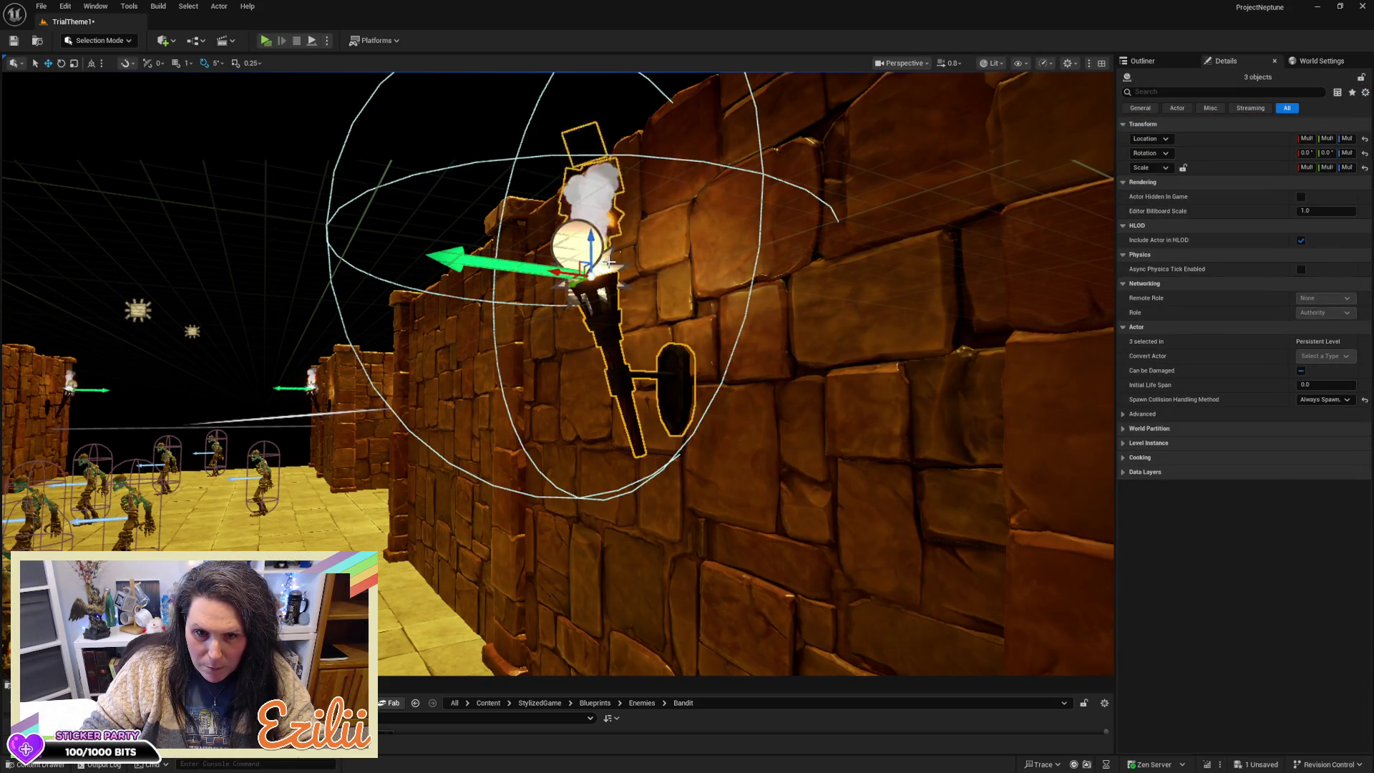
left_click_drag(616, 276, 617, 319)
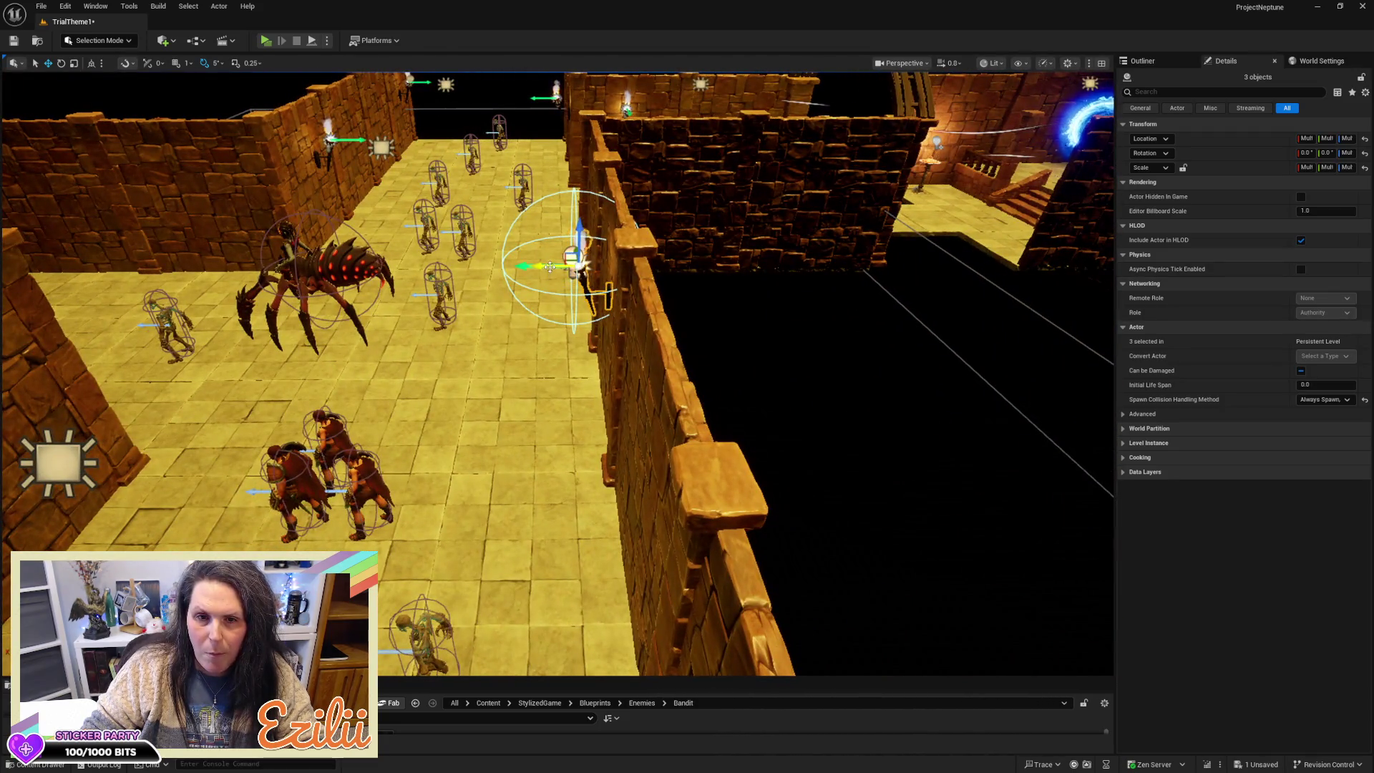
mouse_move(553, 266)
left_mouse_down()
mouse_move(697, 268)
mouse_move(847, 377)
mouse_move(844, 401)
mouse_move(829, 401)
left_mouse_up()
key("e")
key("w")
mouse_move(445, 341)
left_mouse_down()
mouse_move(385, 343)
mouse_move(411, 338)
mouse_move(399, 320)
mouse_move(415, 295)
left_mouse_up()
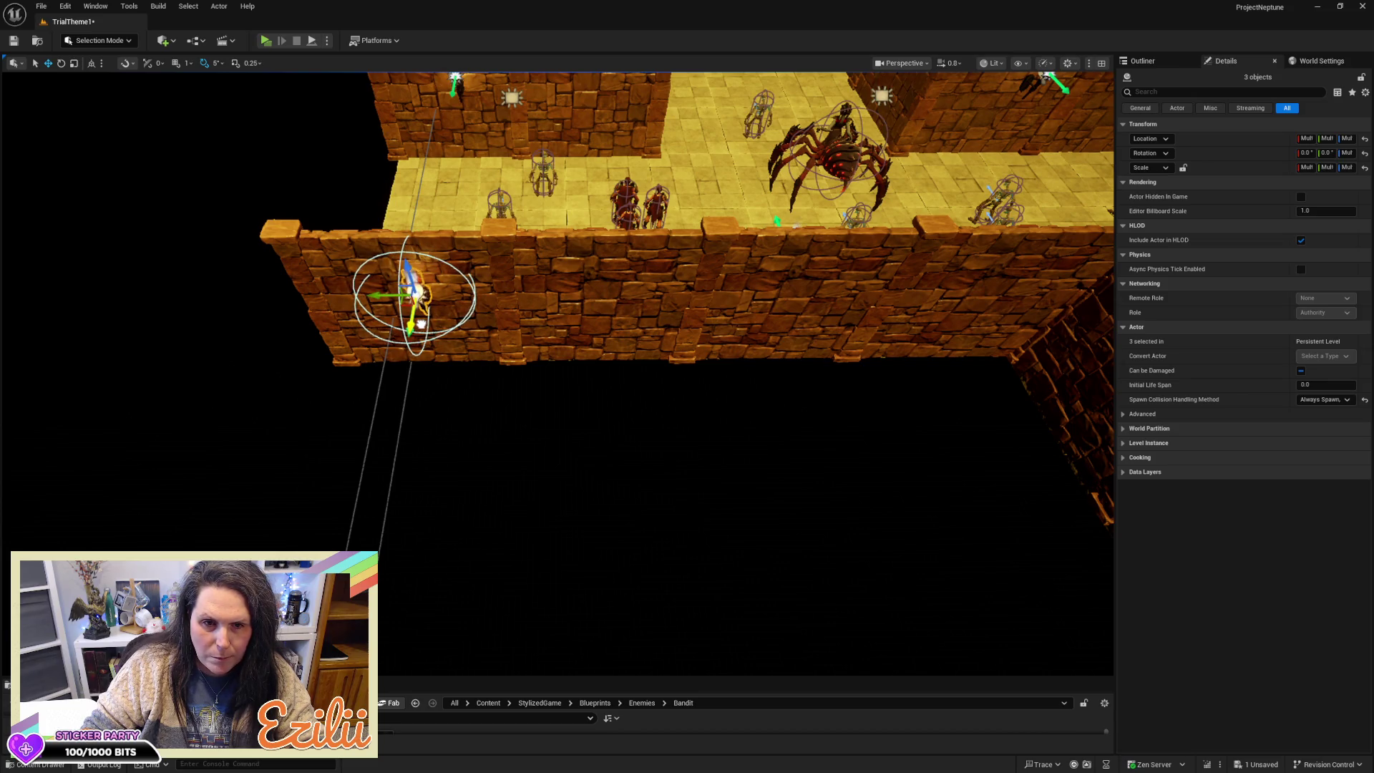
left_click_drag(697, 419, 701, 593)
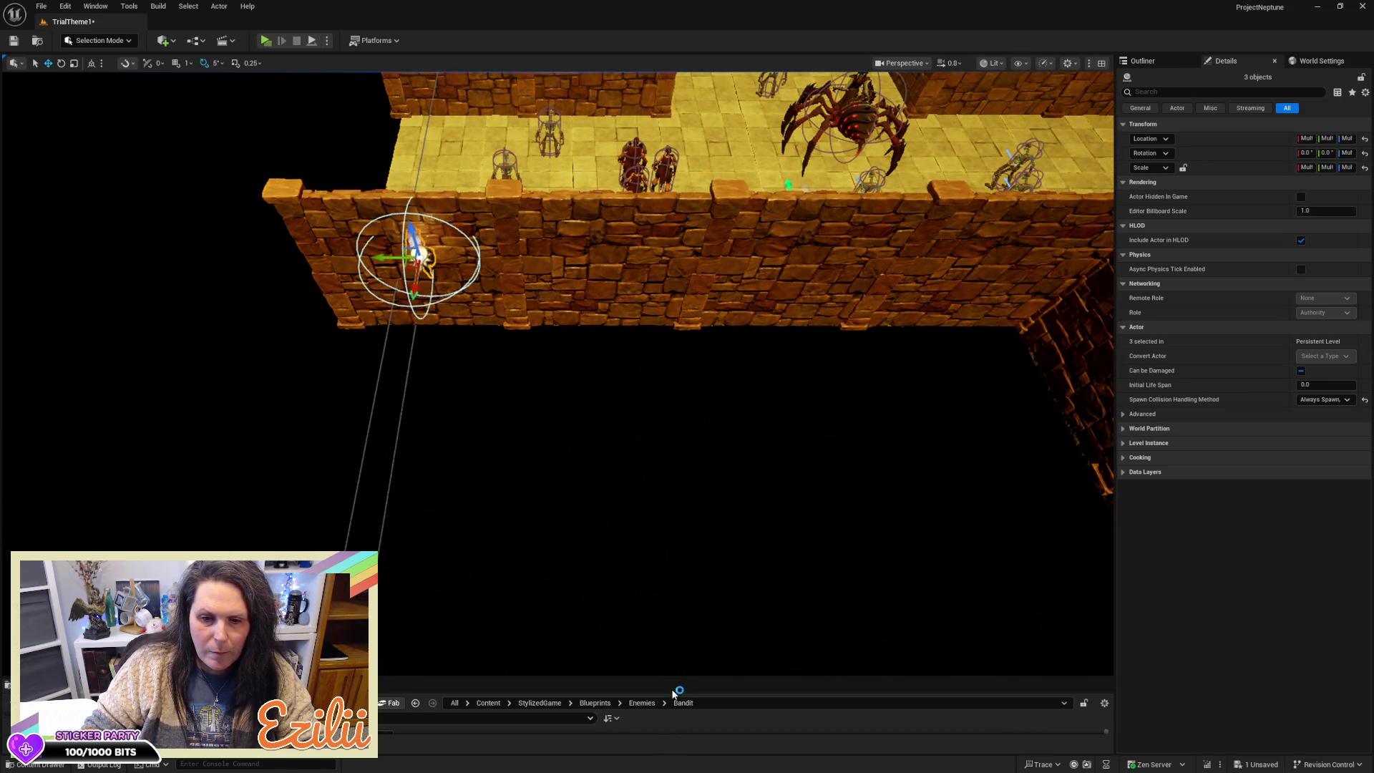
left_click_drag(677, 676, 678, 582)
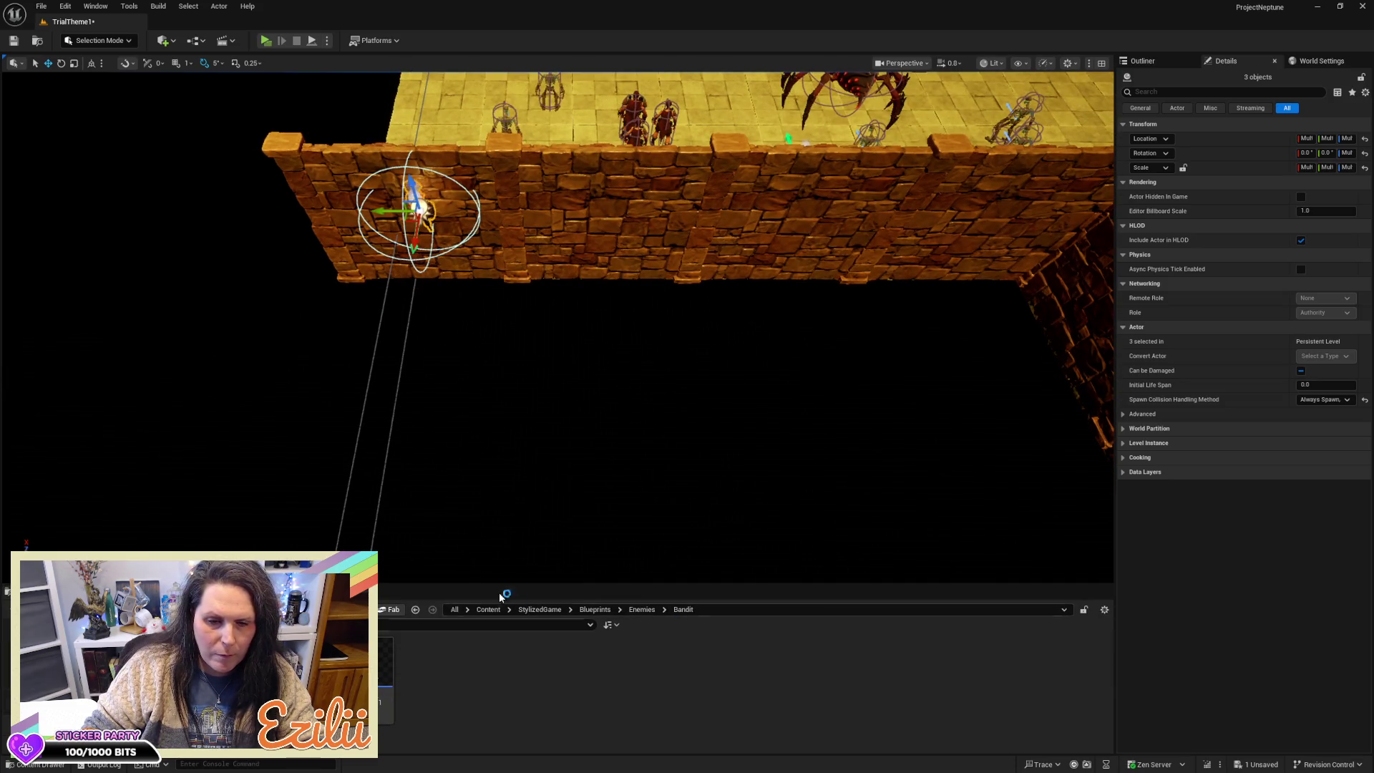
Step: Go up to StylizedGame's Blueprints folder in the Content Browser and open Props
left_click(585, 612)
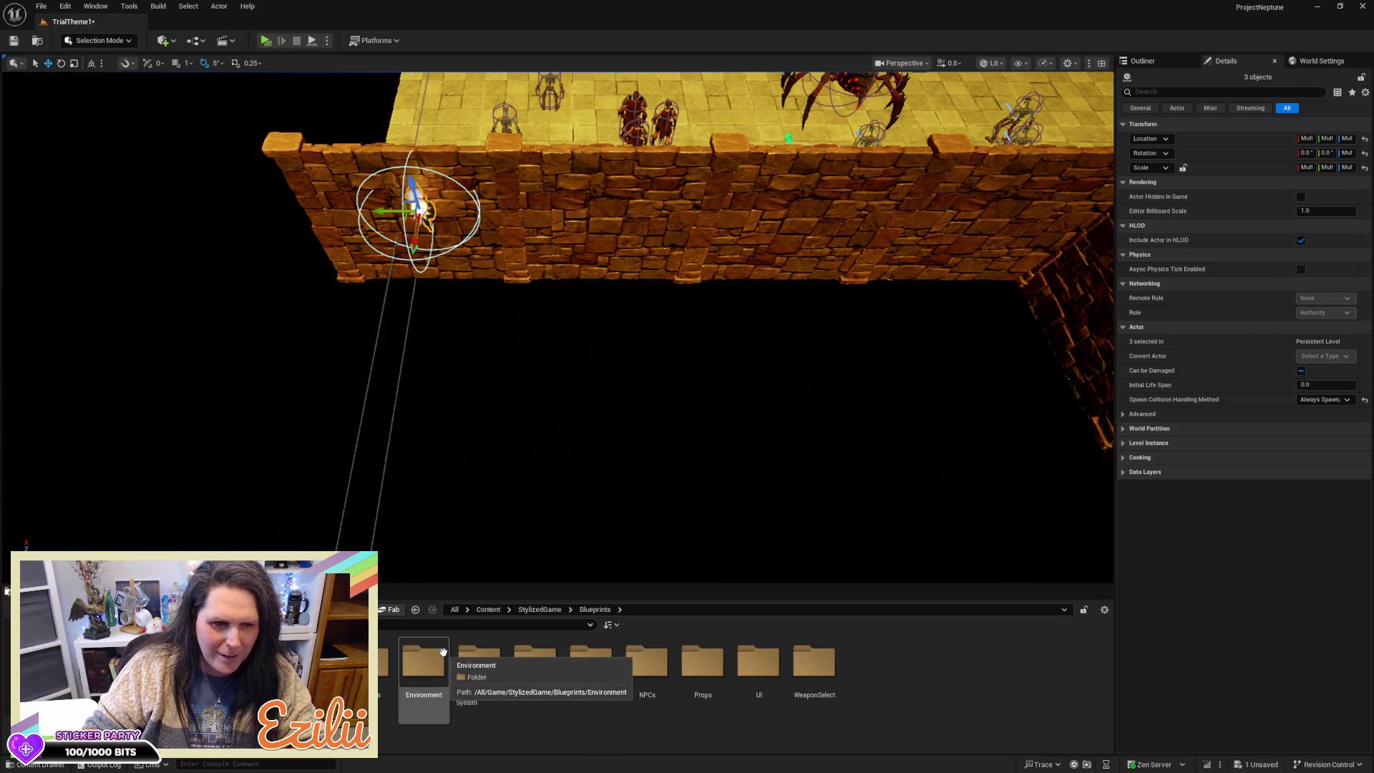
double_click(714, 687)
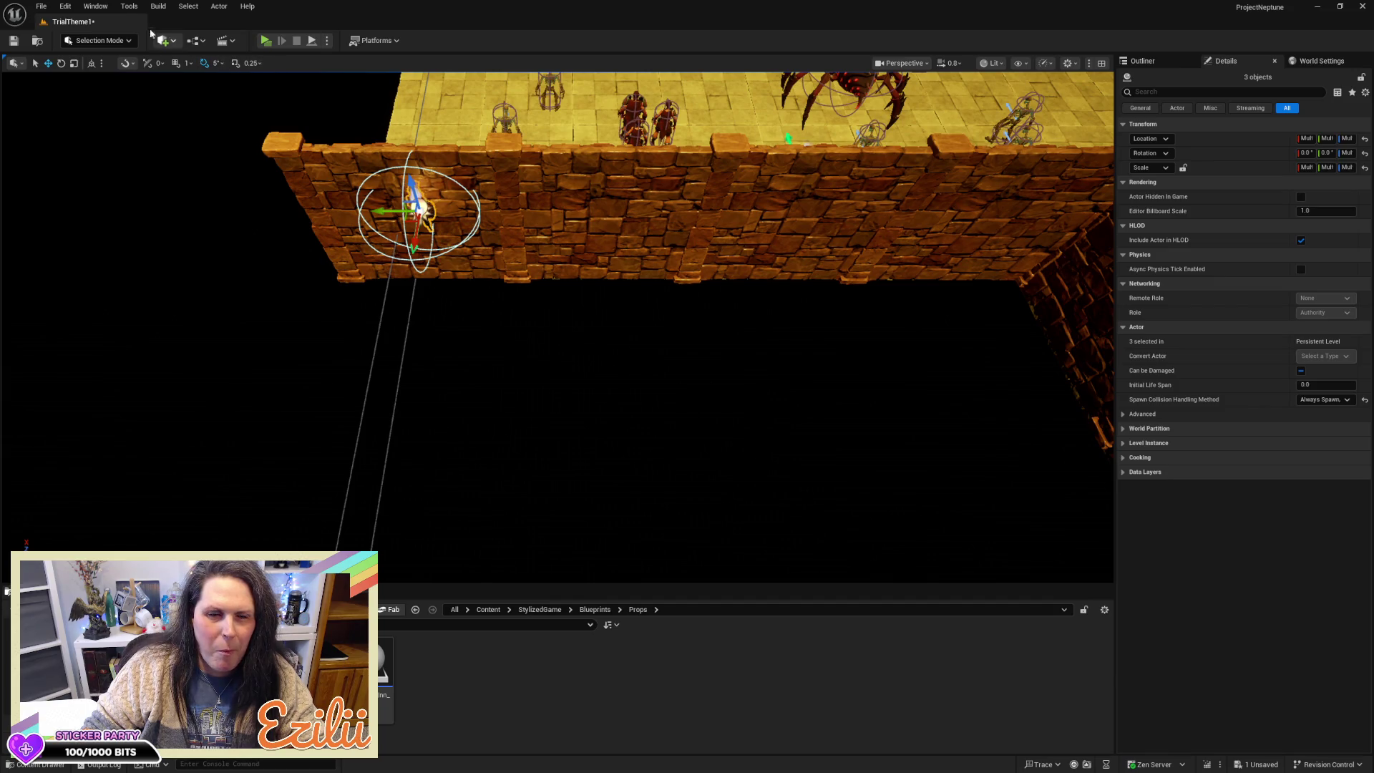
left_click(164, 40)
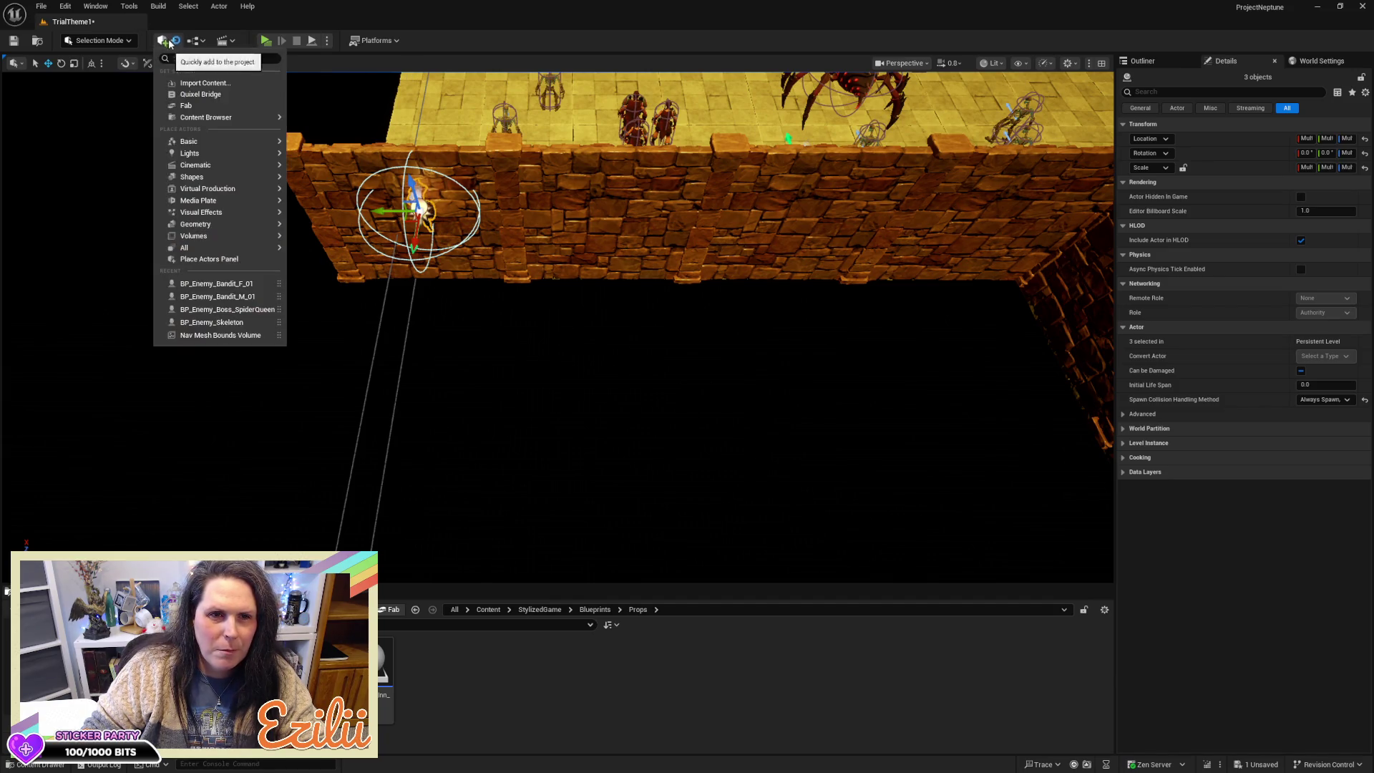
Step: Choose Convert Selection to Blueprint Class from the toolbar's Blueprint dropdown
mouse_move(229, 184)
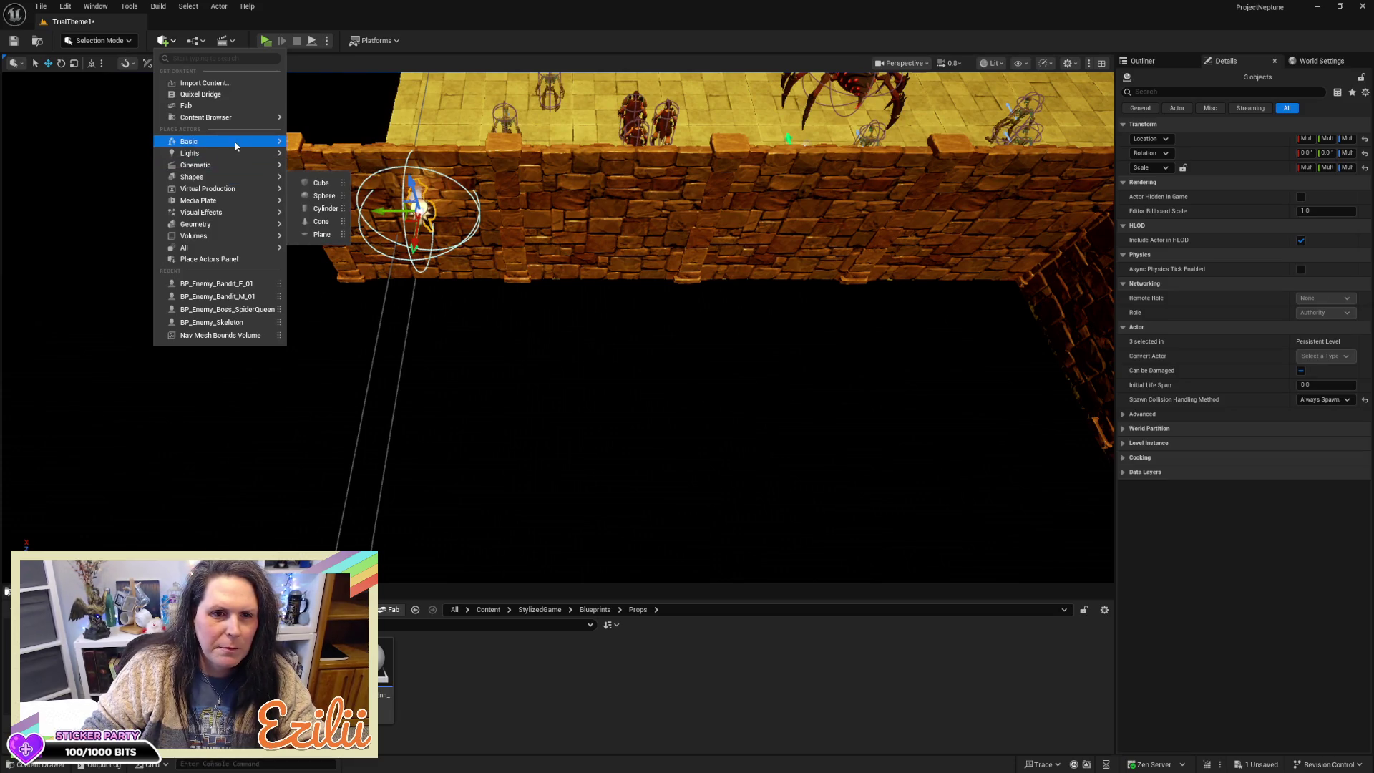
left_click(254, 32)
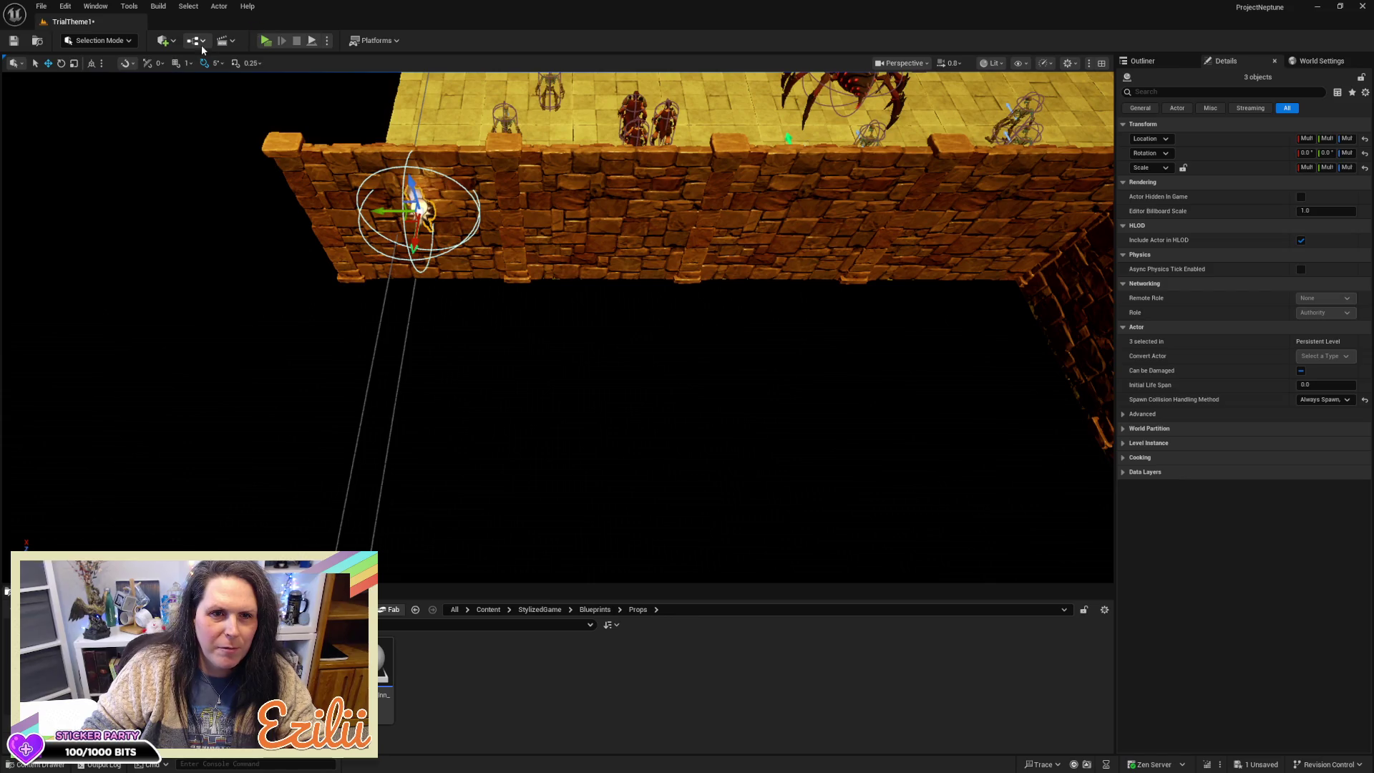
left_click(203, 44)
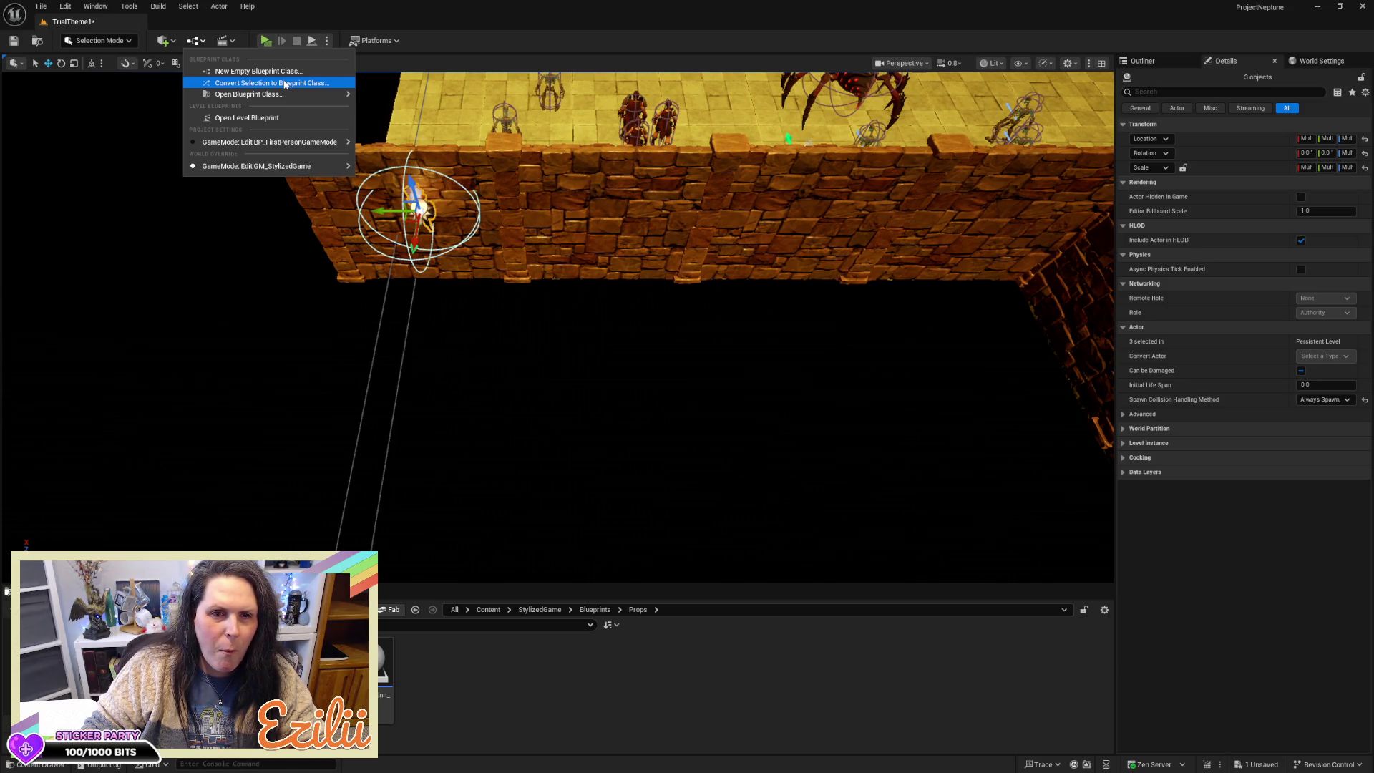
left_click(284, 84)
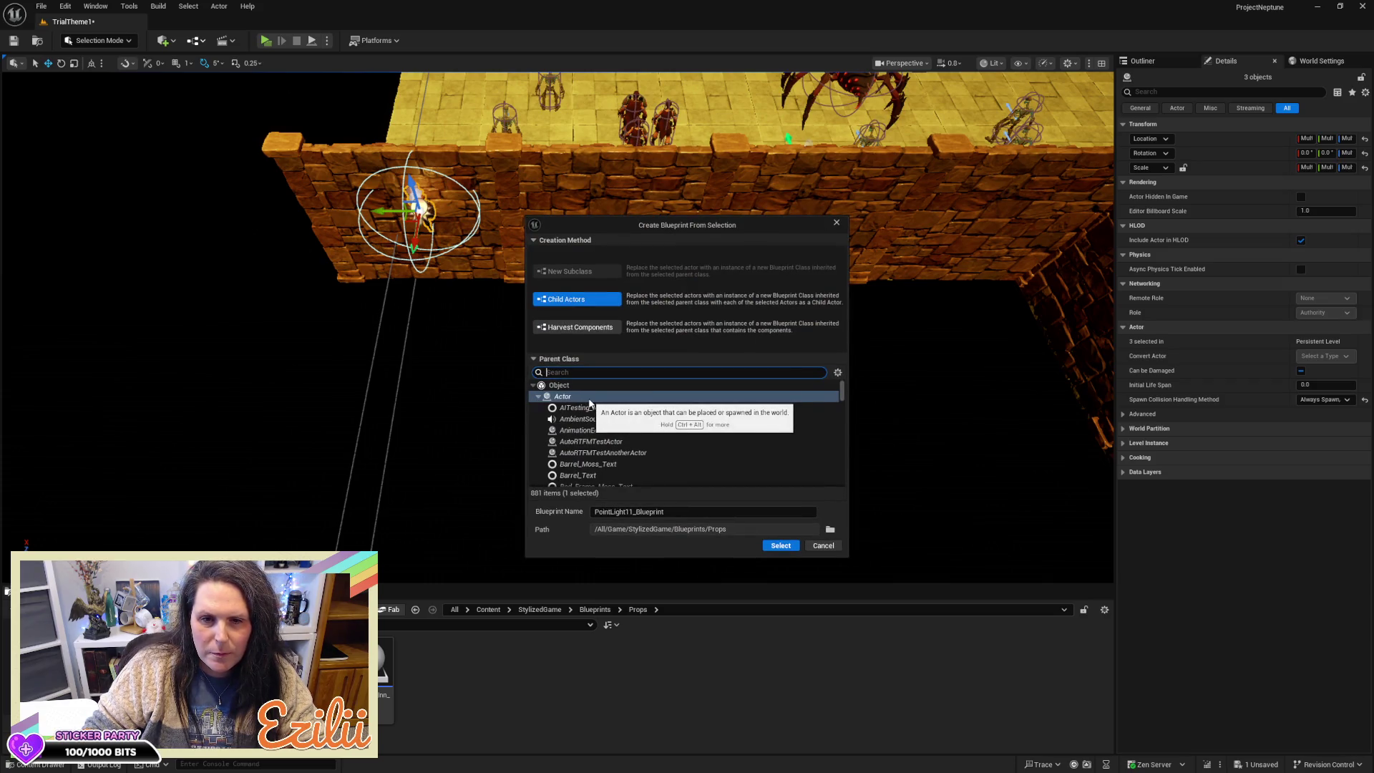
Step: Keep the Child Actors method and Actor parent, and select the Blueprint Name field
left_click(679, 510)
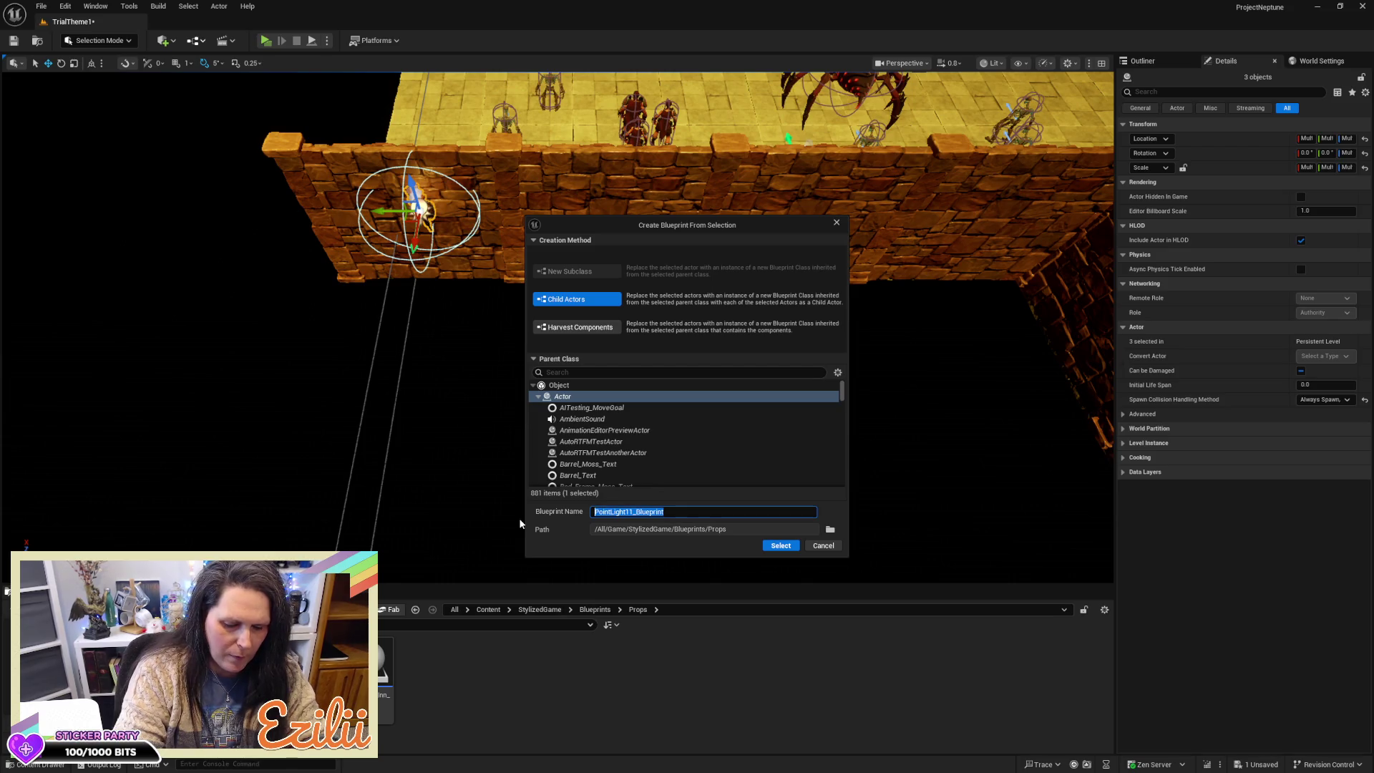
Step: Name the Blueprint BP_Flicker_Torch_Theme1 and create it in the Props folder
type("Th")
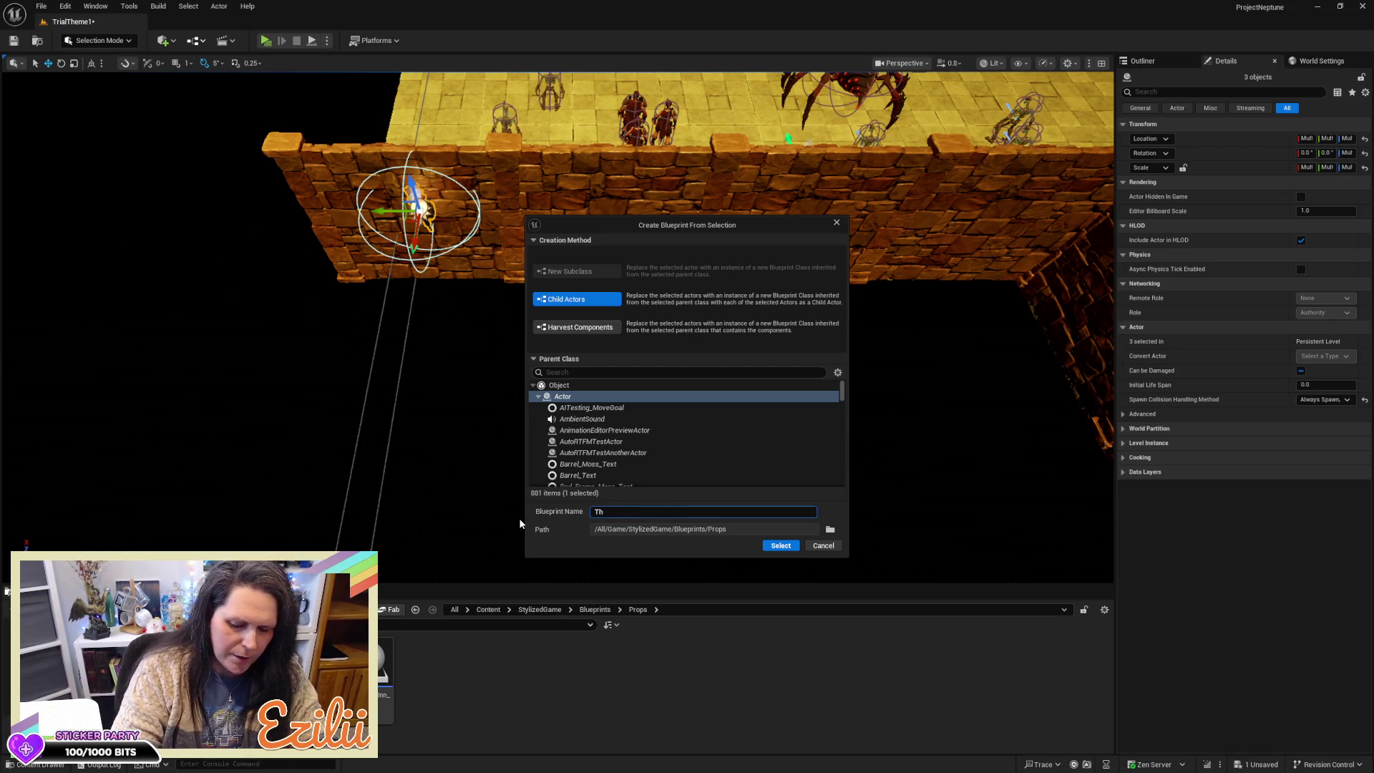
type("eme_")
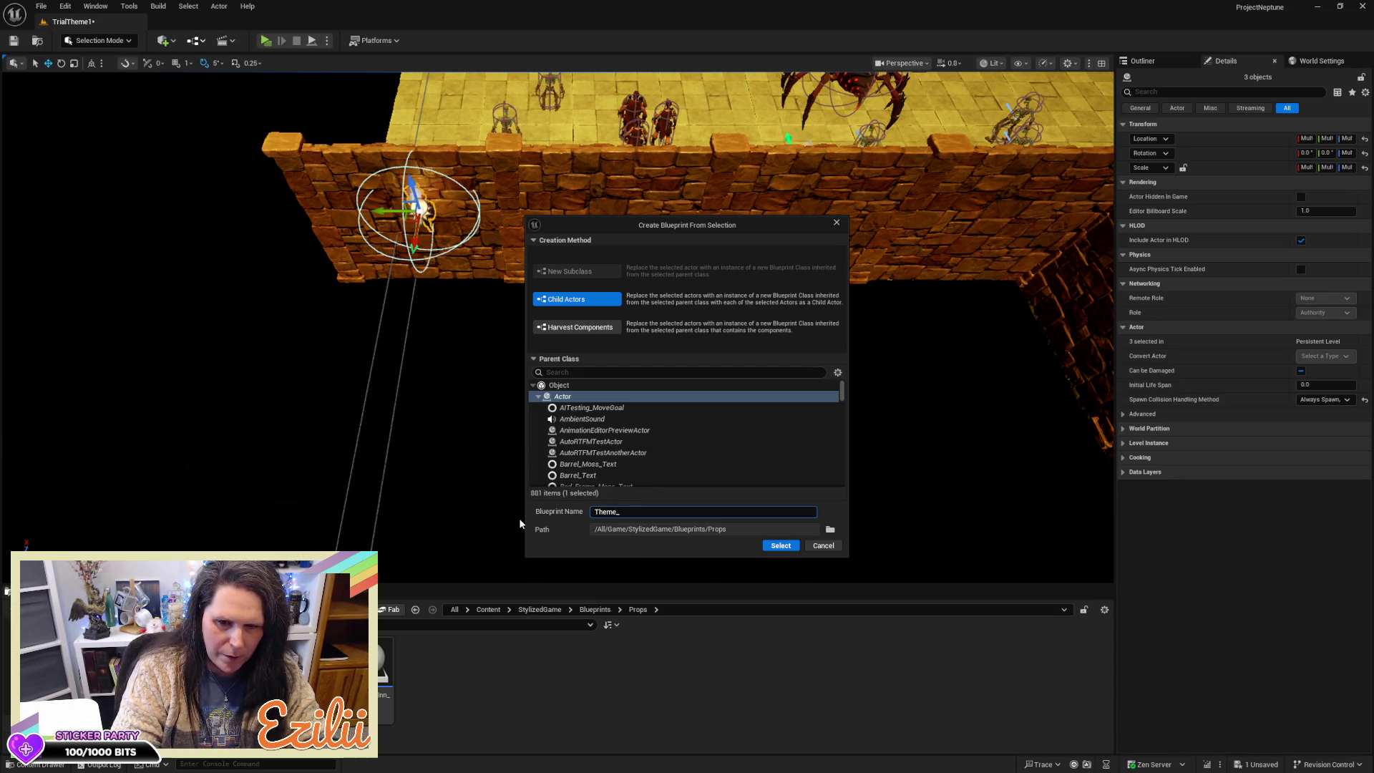
key("BackSpace")
type("1_")
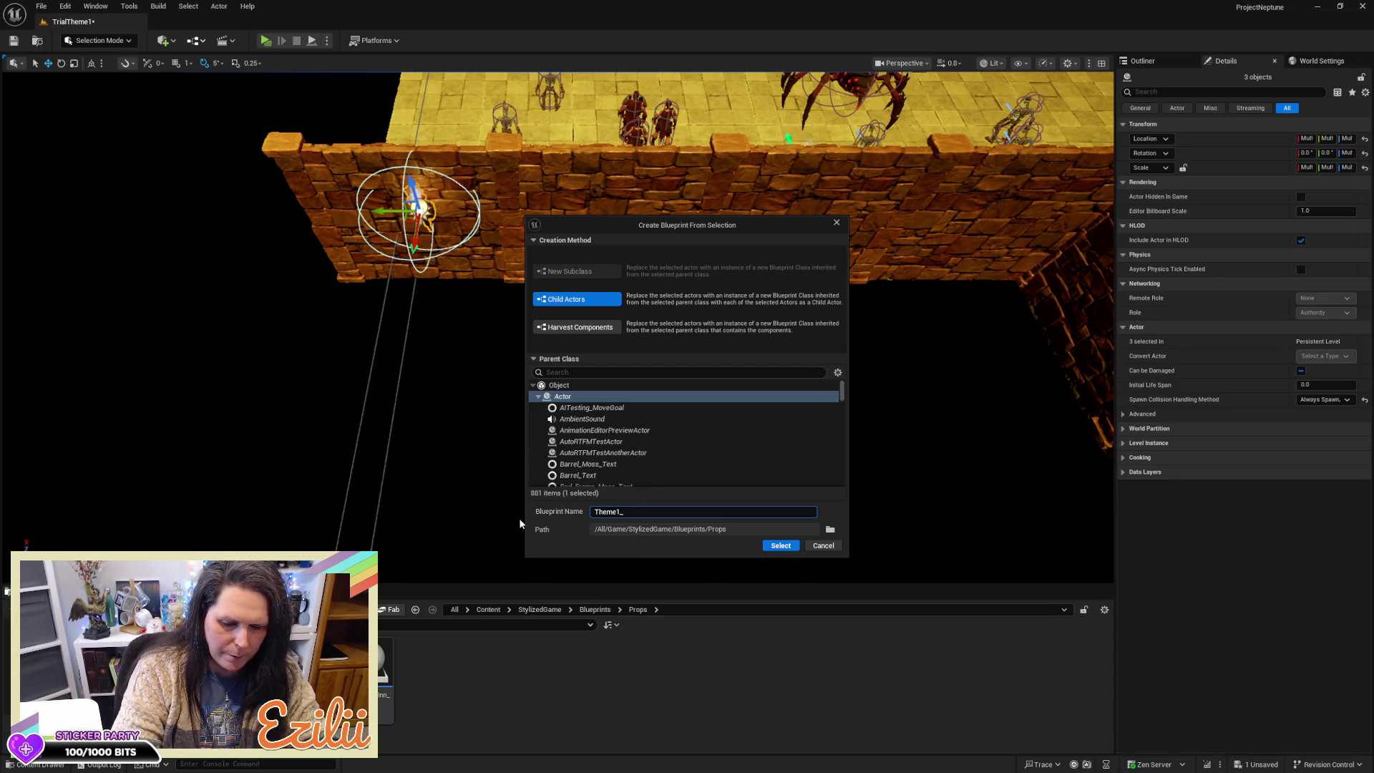
type("Wall")
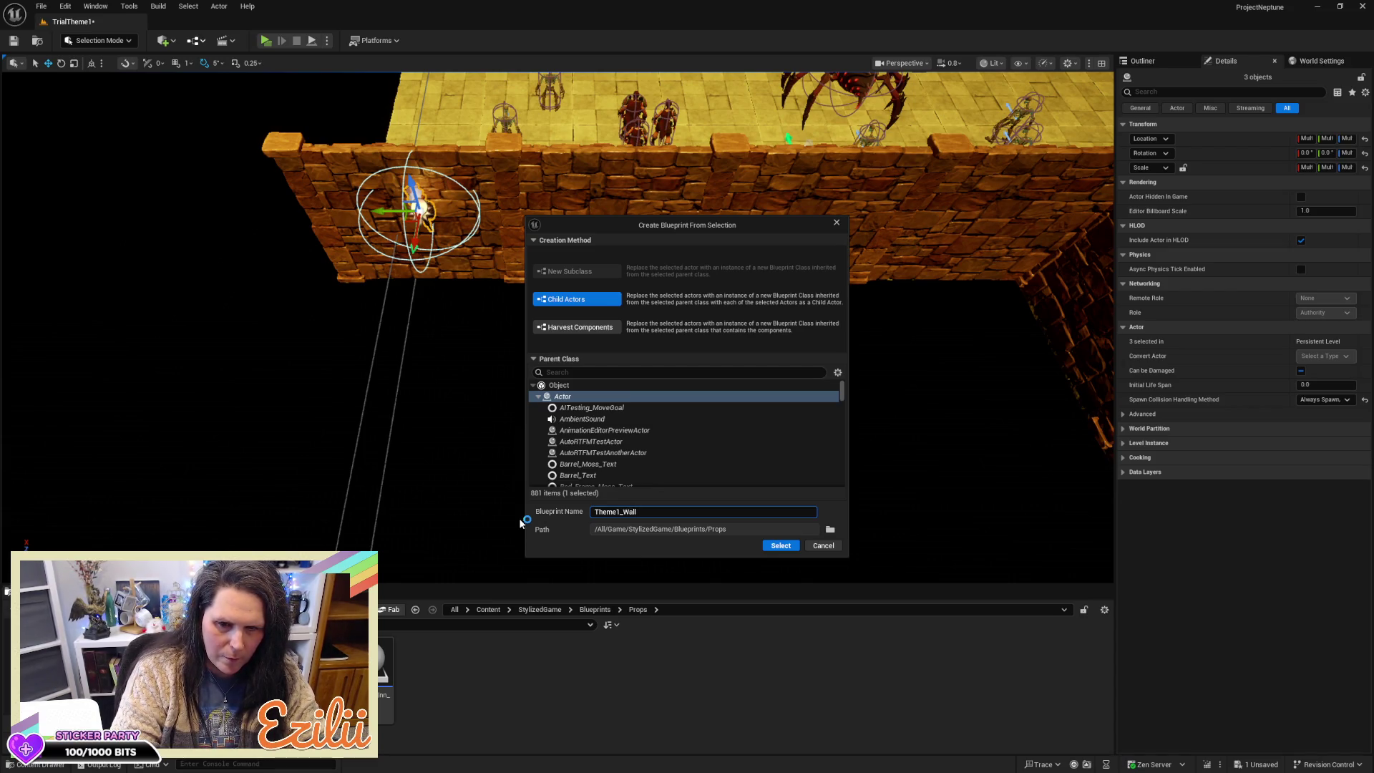
key("BackSpace")
key("BackSpace")
key("BackSpace")
type("To")
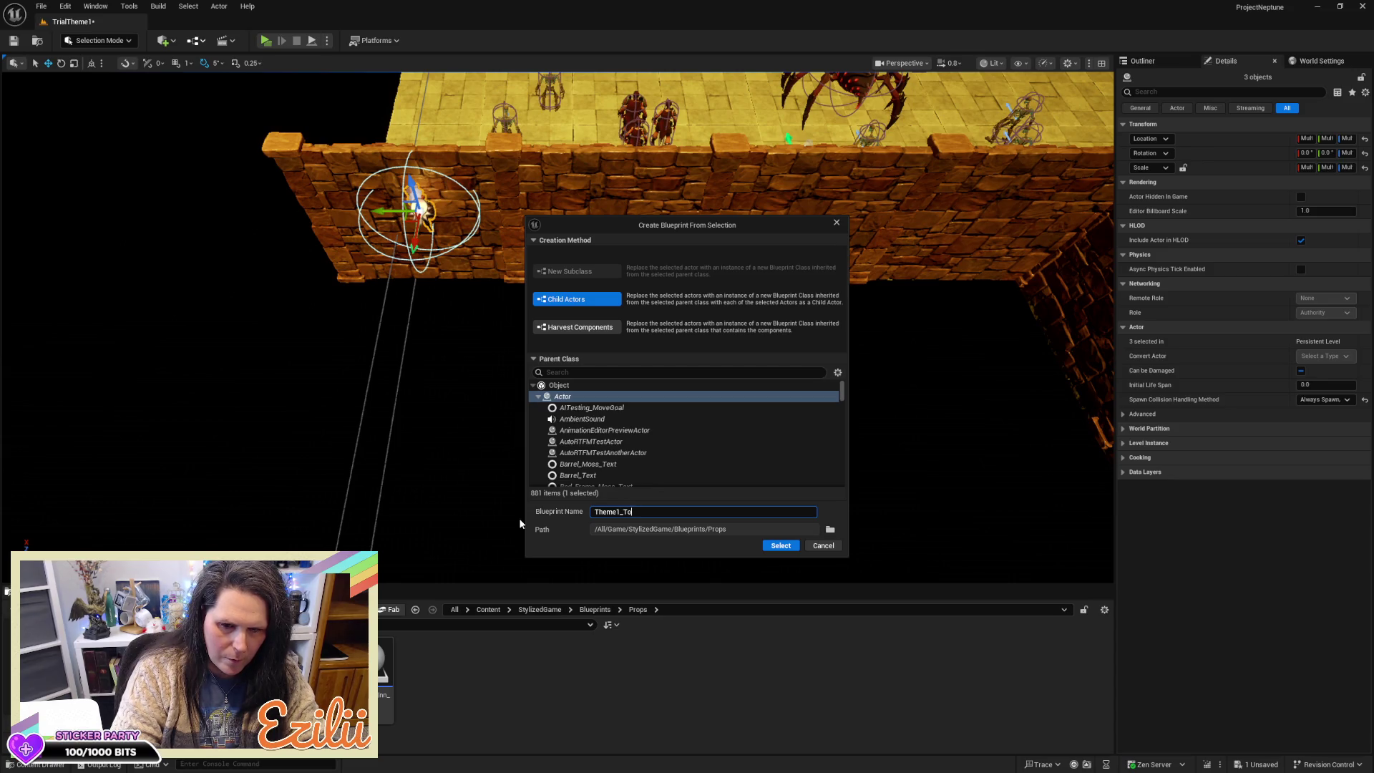
key("BackSpace")
key("BackSpace")
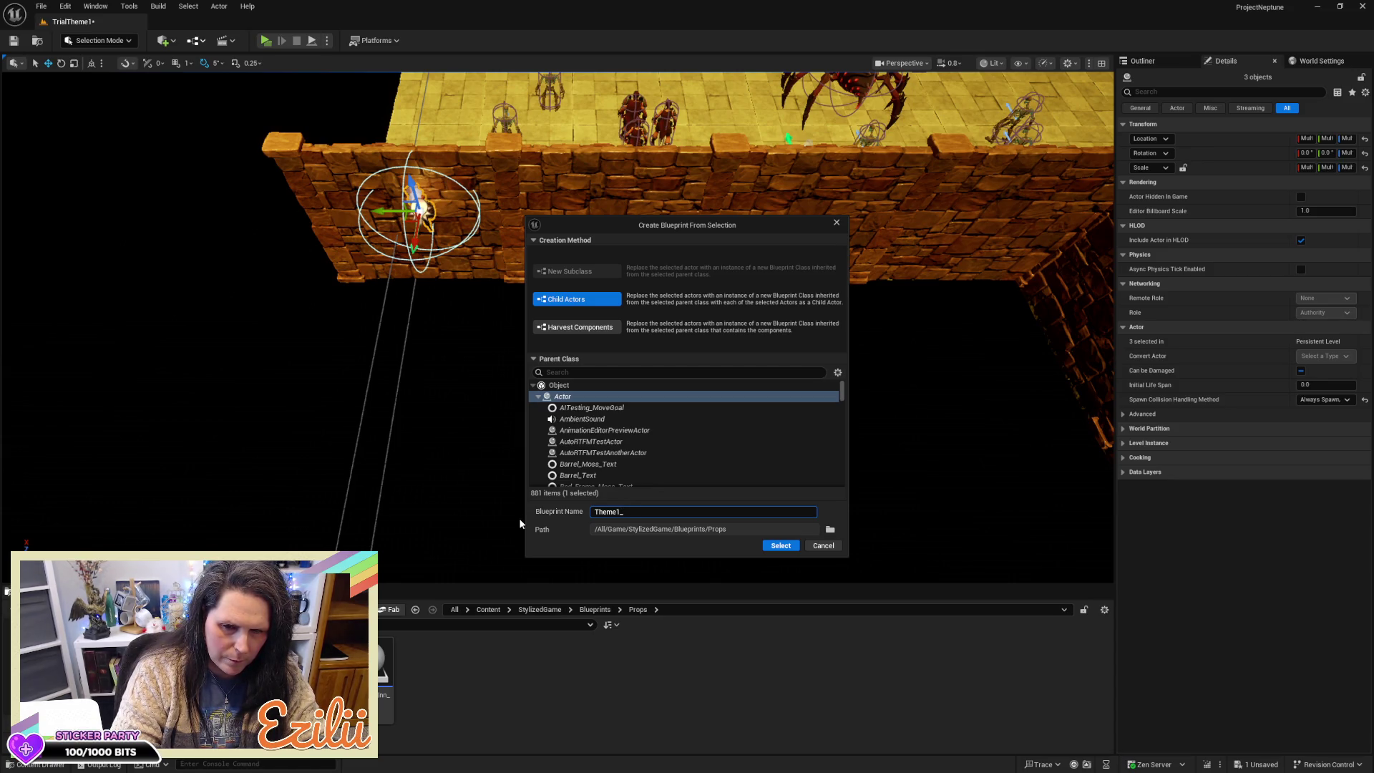
type("BP_")
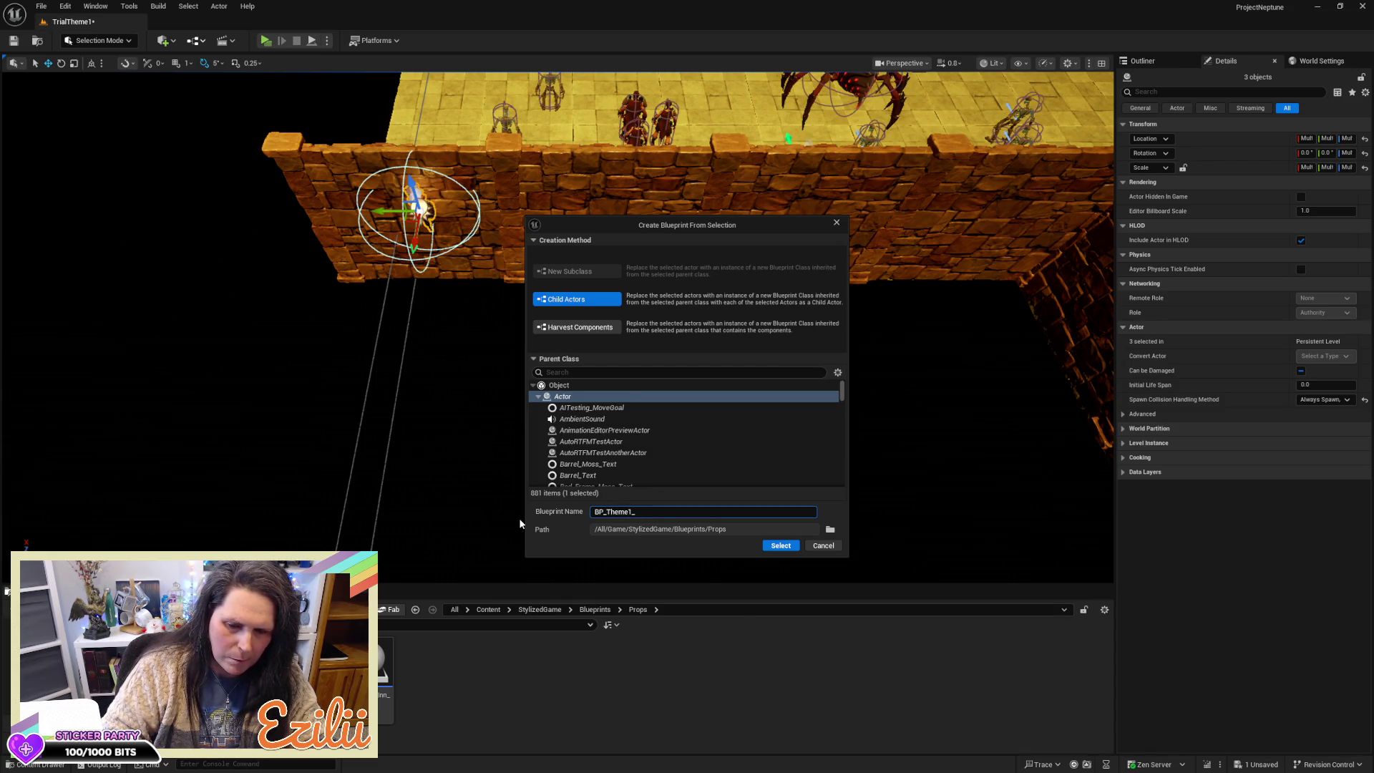
type("Flicker")
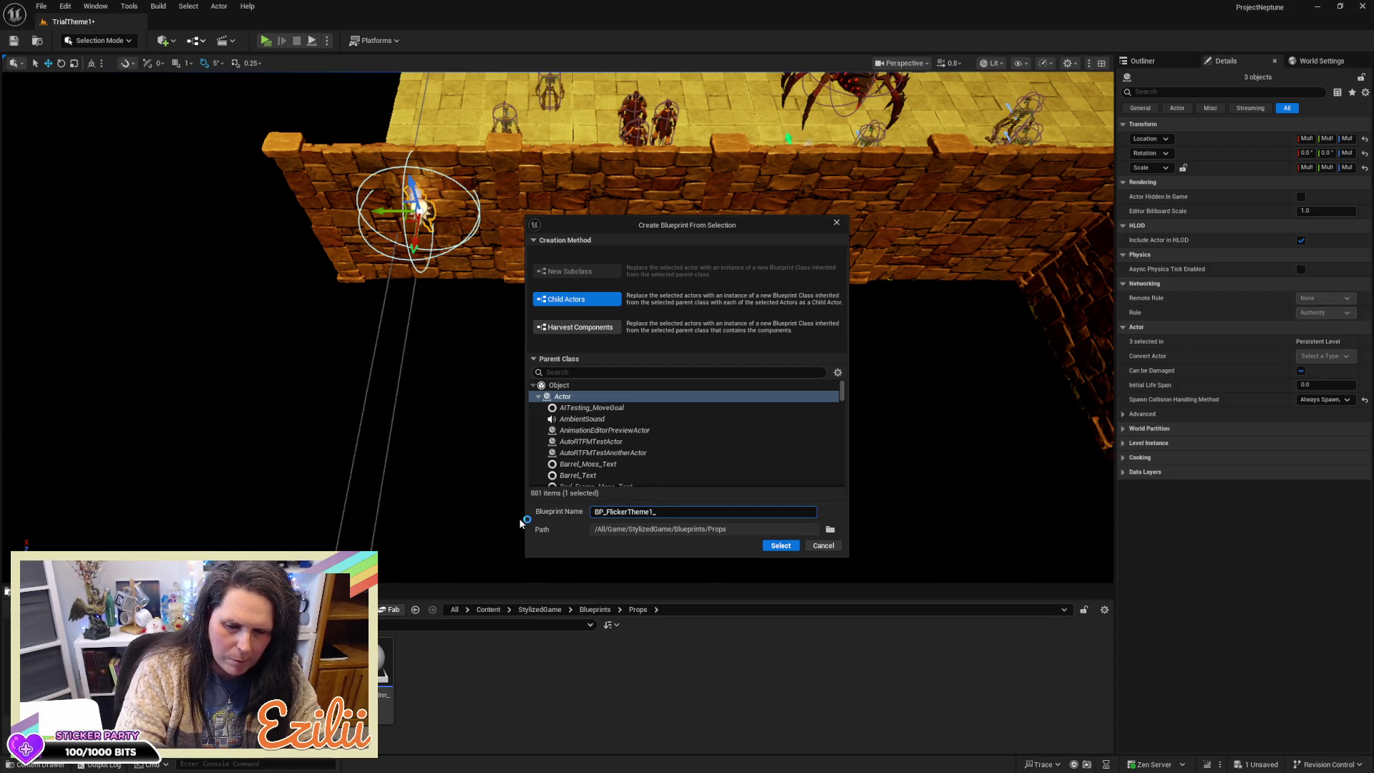
type("_Torch")
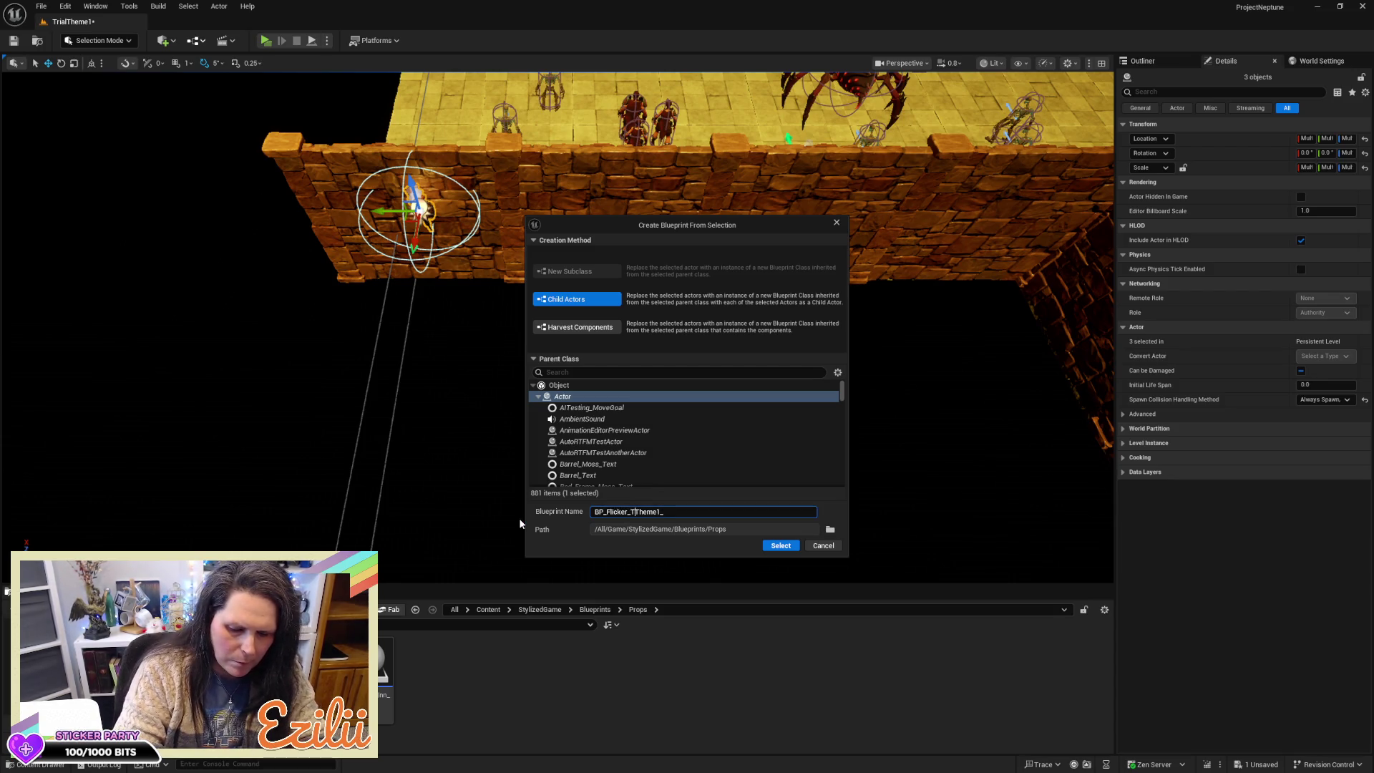
type("_")
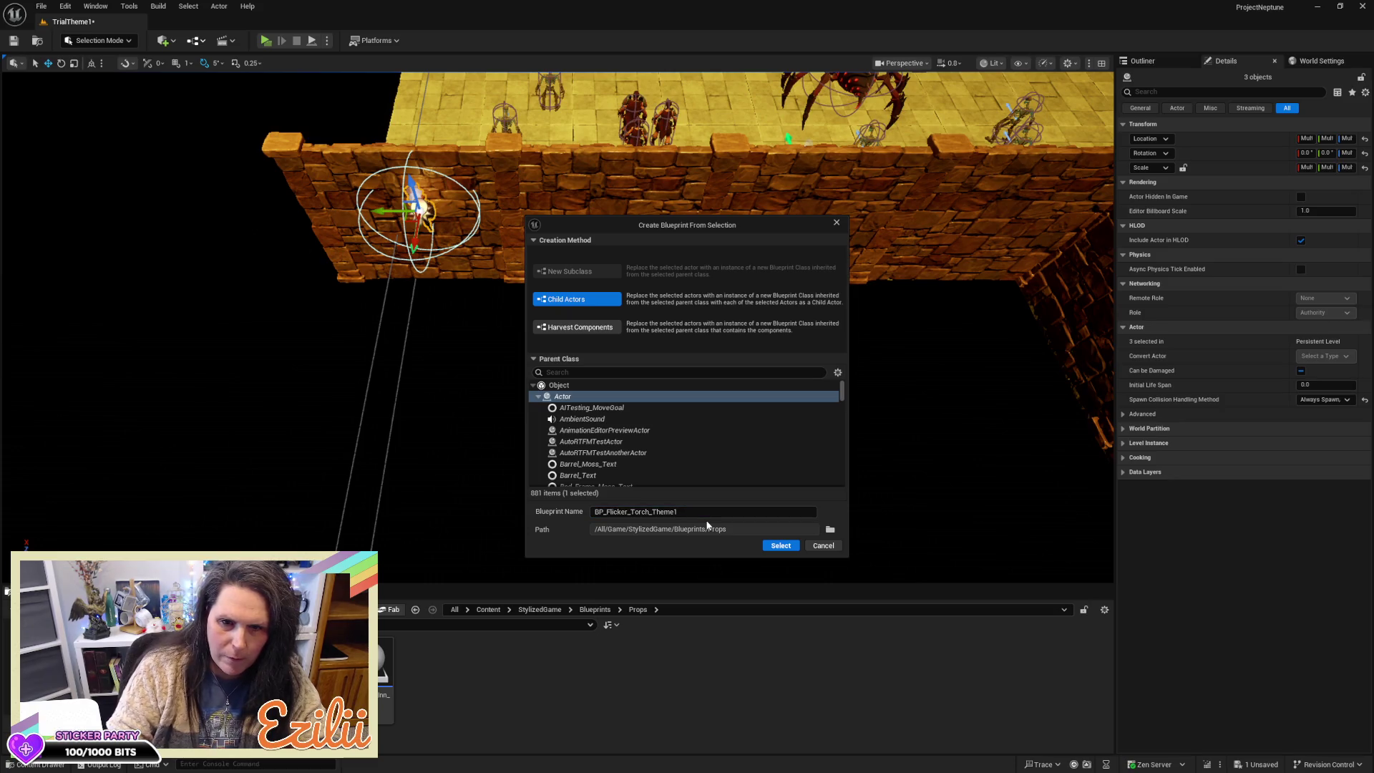
left_click(780, 546)
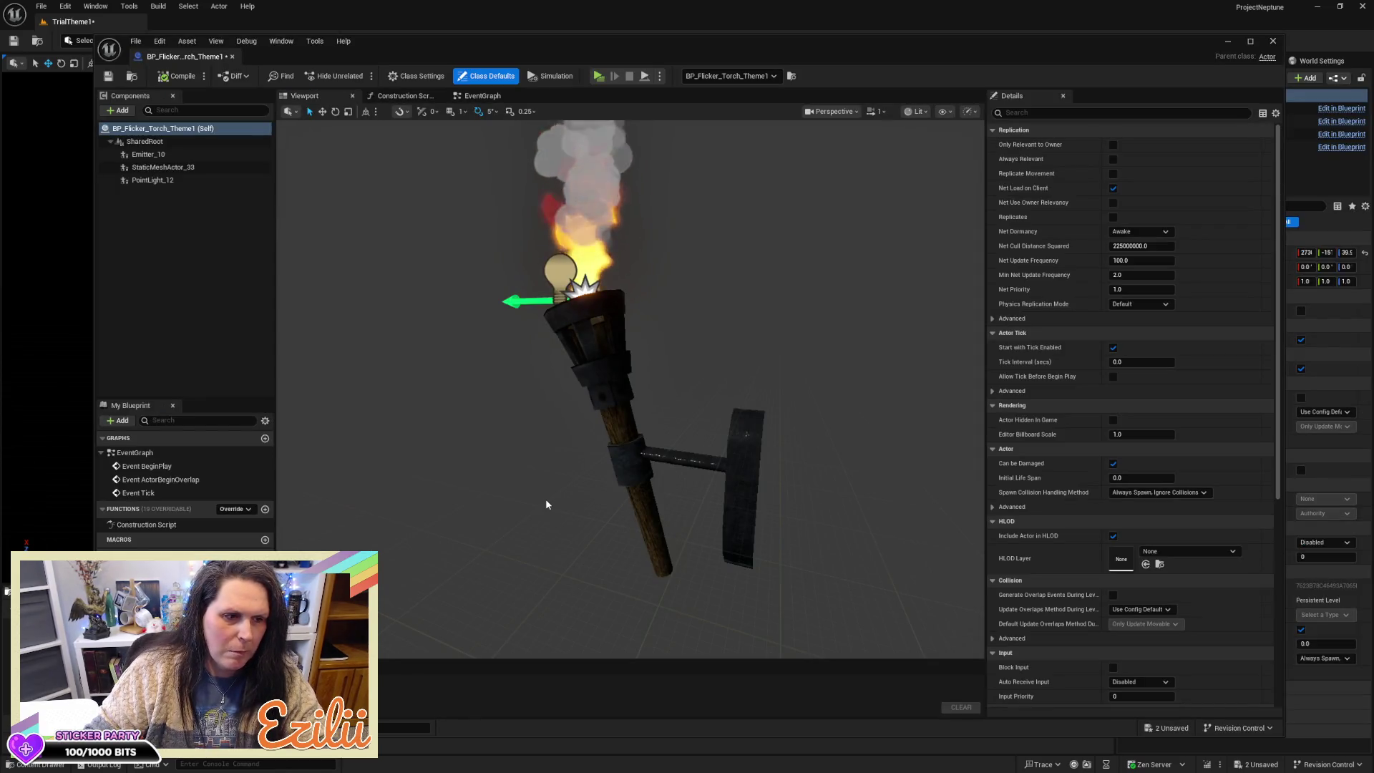
Step: Zoom and turn the preview to check the torch's flame, save with Ctrl+S, and close the editor
scroll(630, 386, "down", 5)
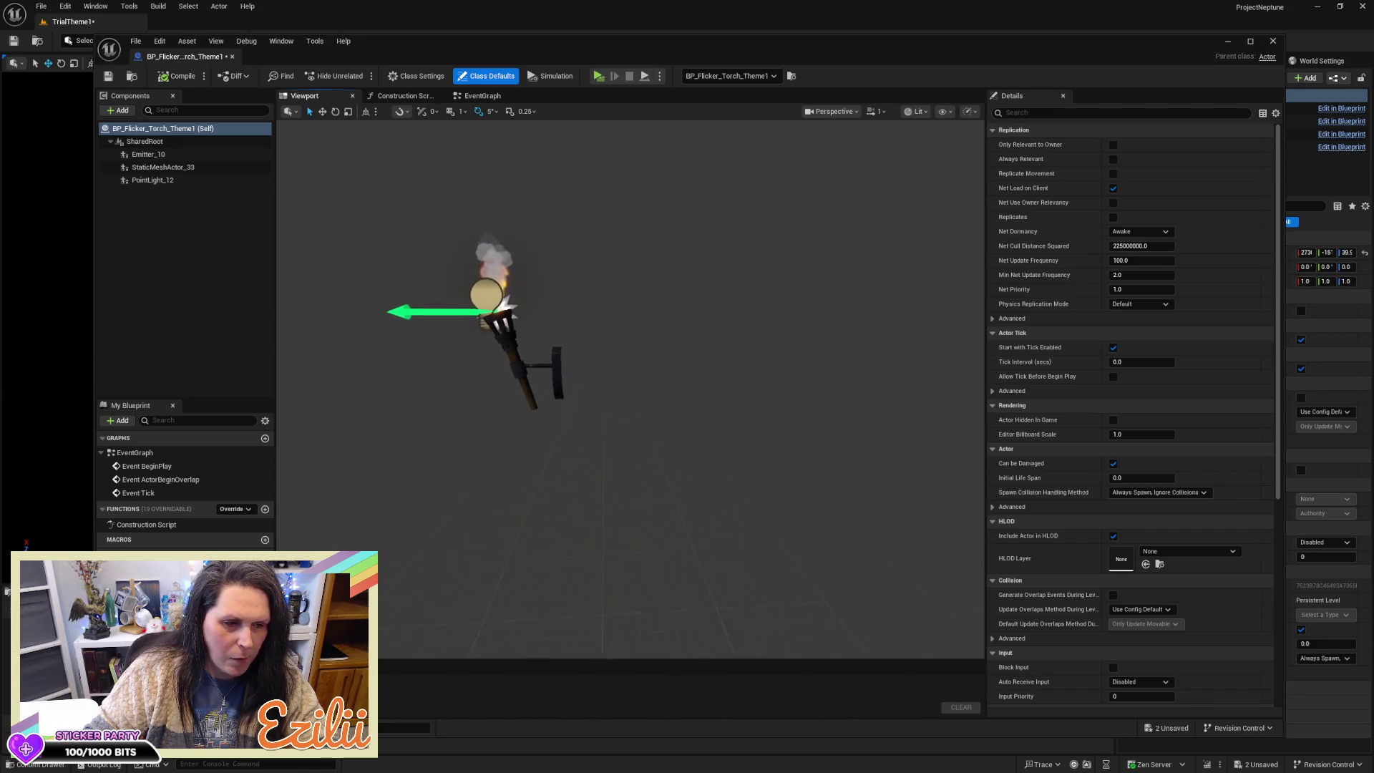
scroll(584, 322, "up", 5)
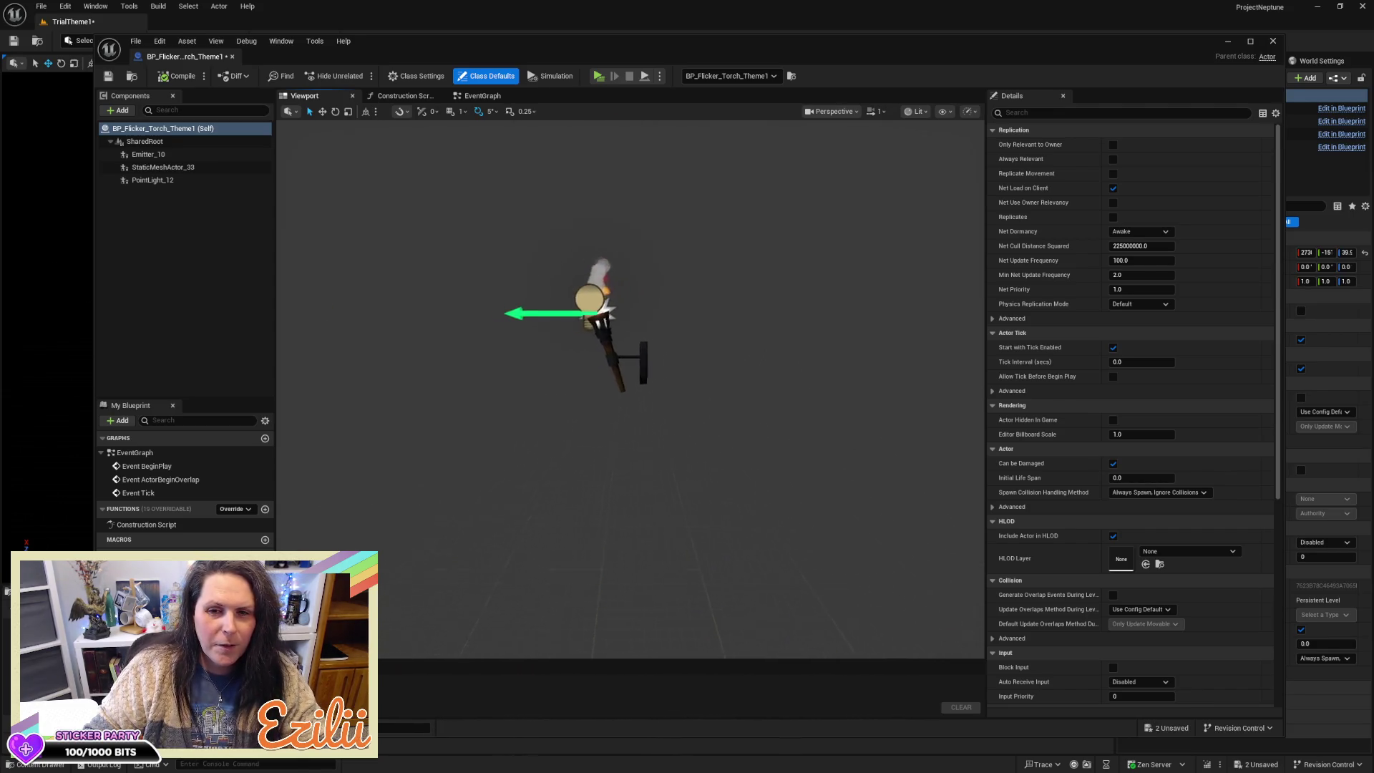
scroll(584, 322, "up", 4)
scroll(584, 322, "down", 5)
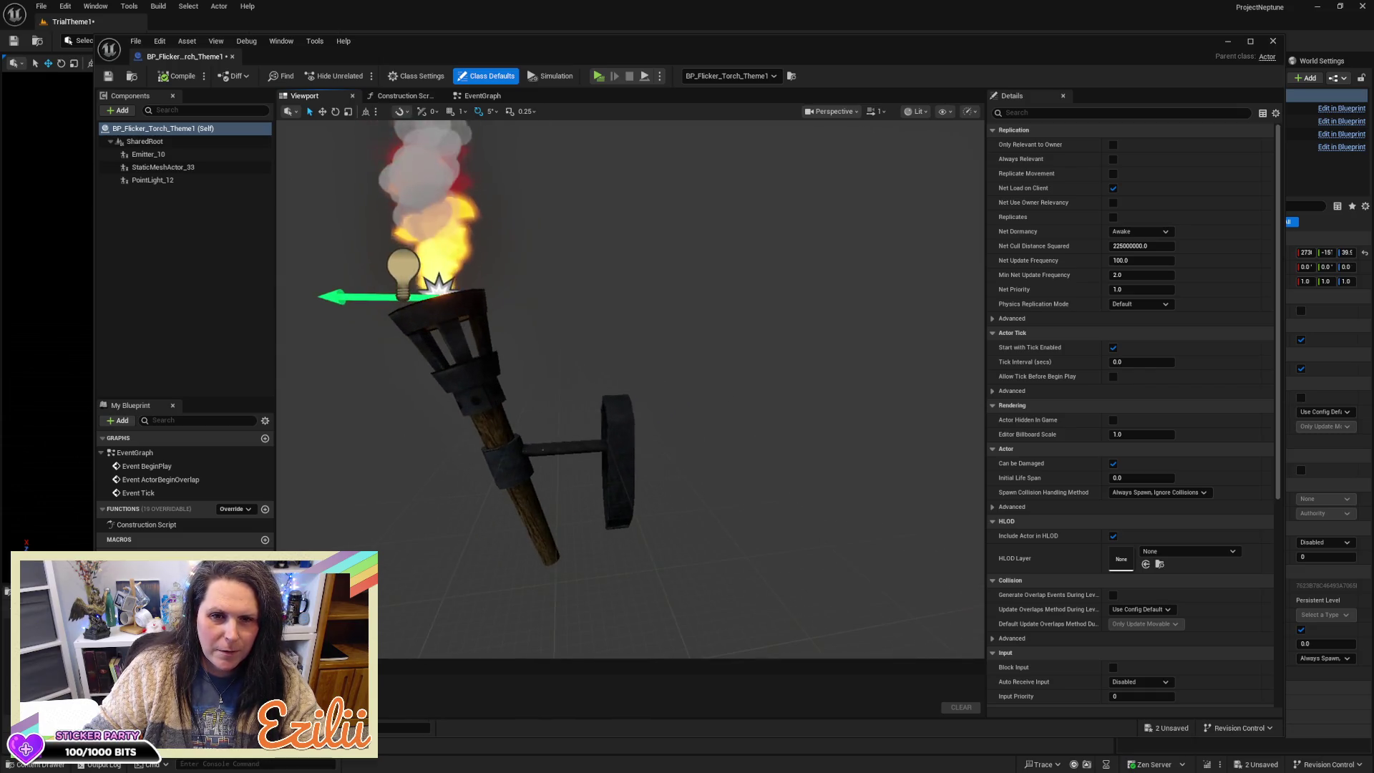
scroll(584, 322, "up", 3)
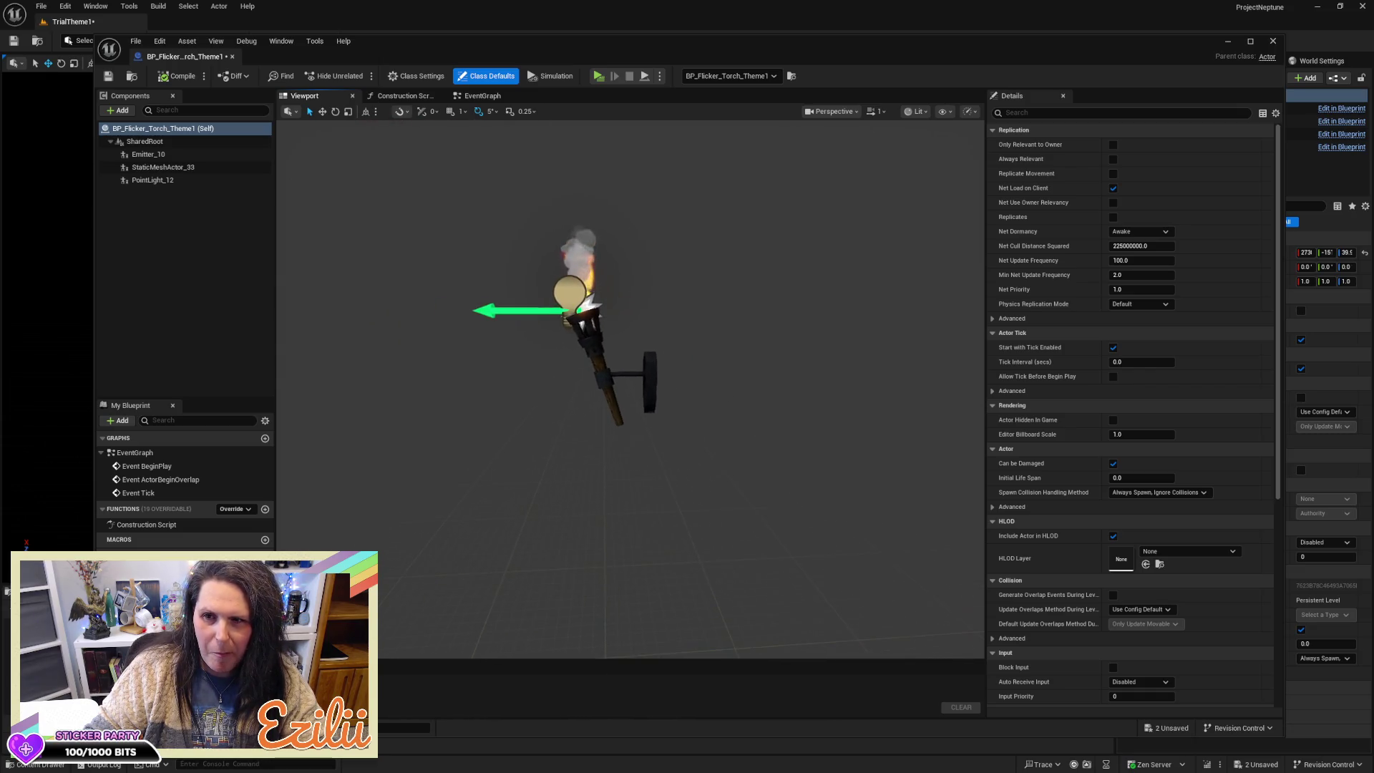
left_click_drag(417, 386, 390, 387)
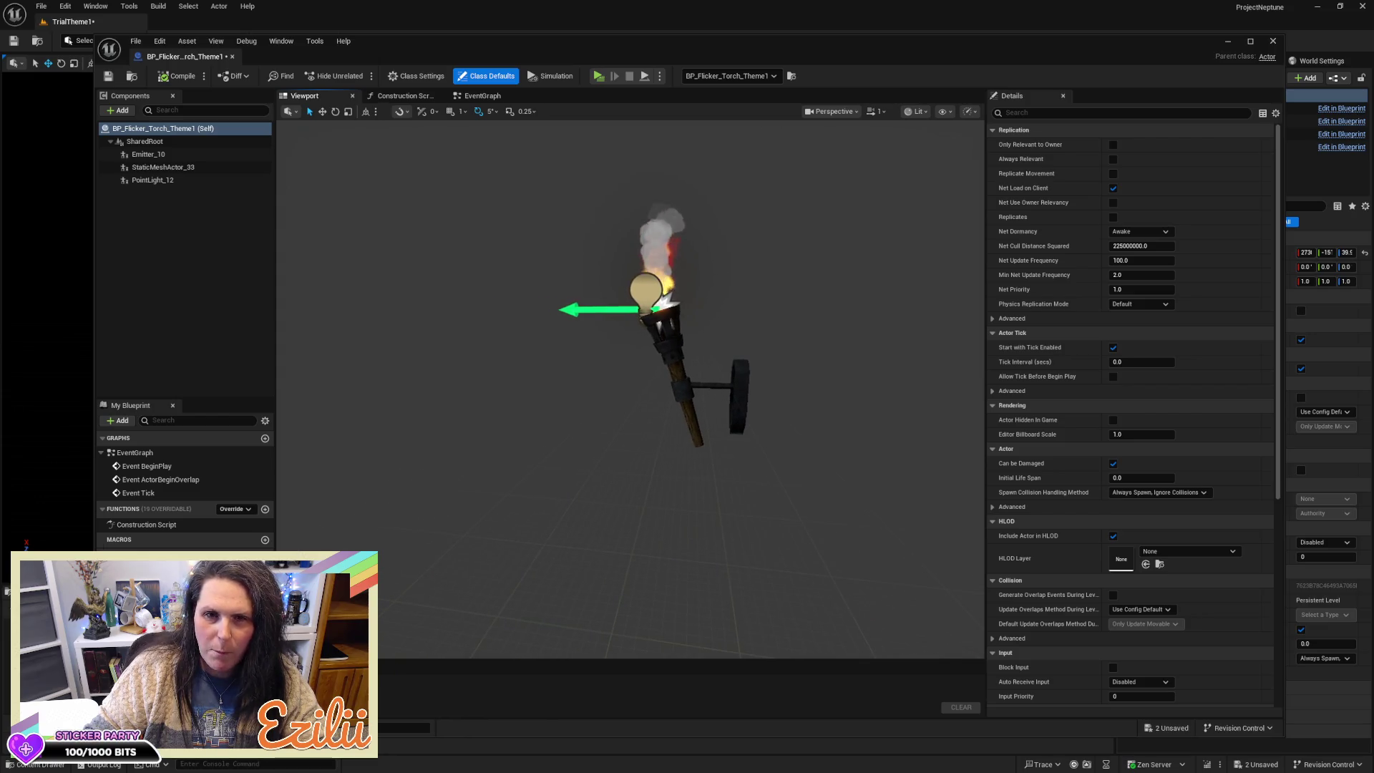
key("ctrl+s")
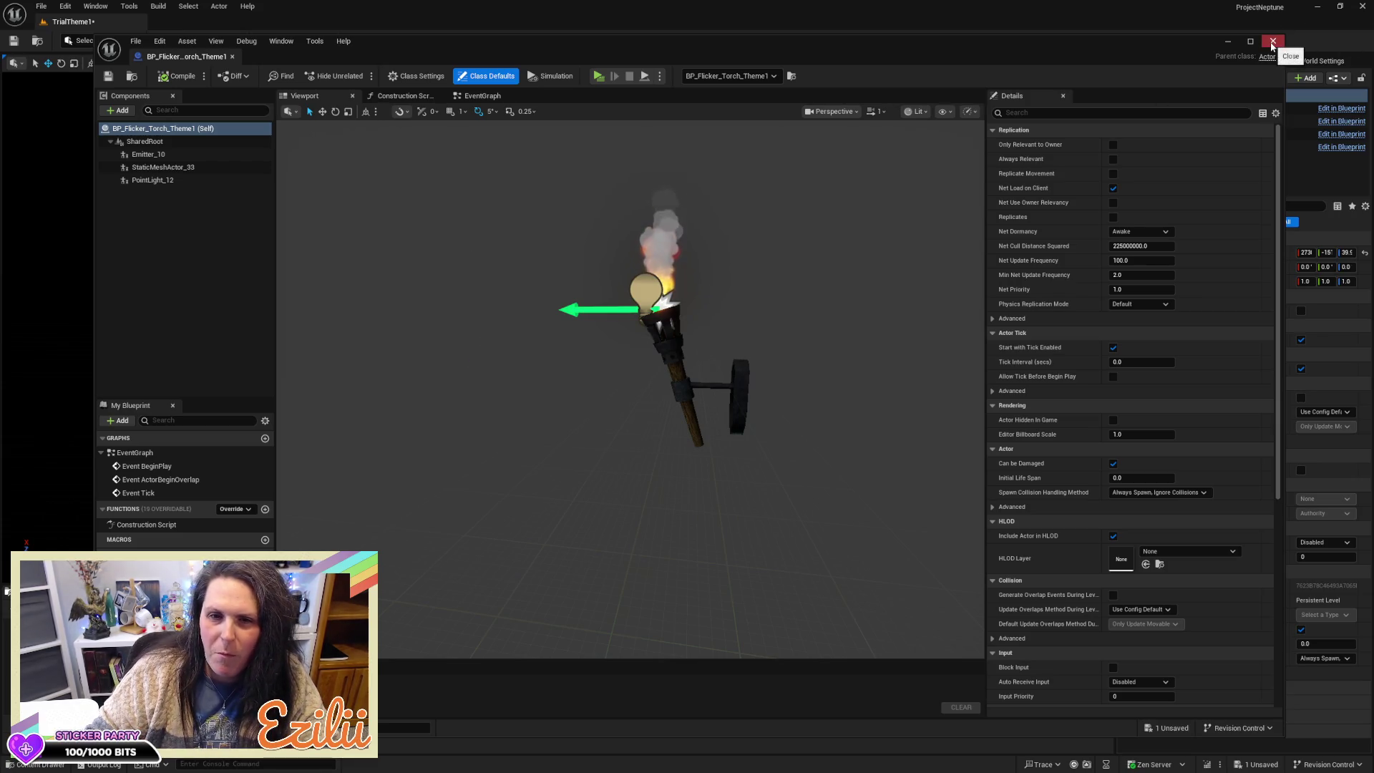
left_click(1273, 41)
left_click_drag(623, 386, 594, 358)
mouse_move(815, 339)
left_mouse_down()
mouse_move(801, 314)
mouse_move(814, 338)
left_mouse_up()
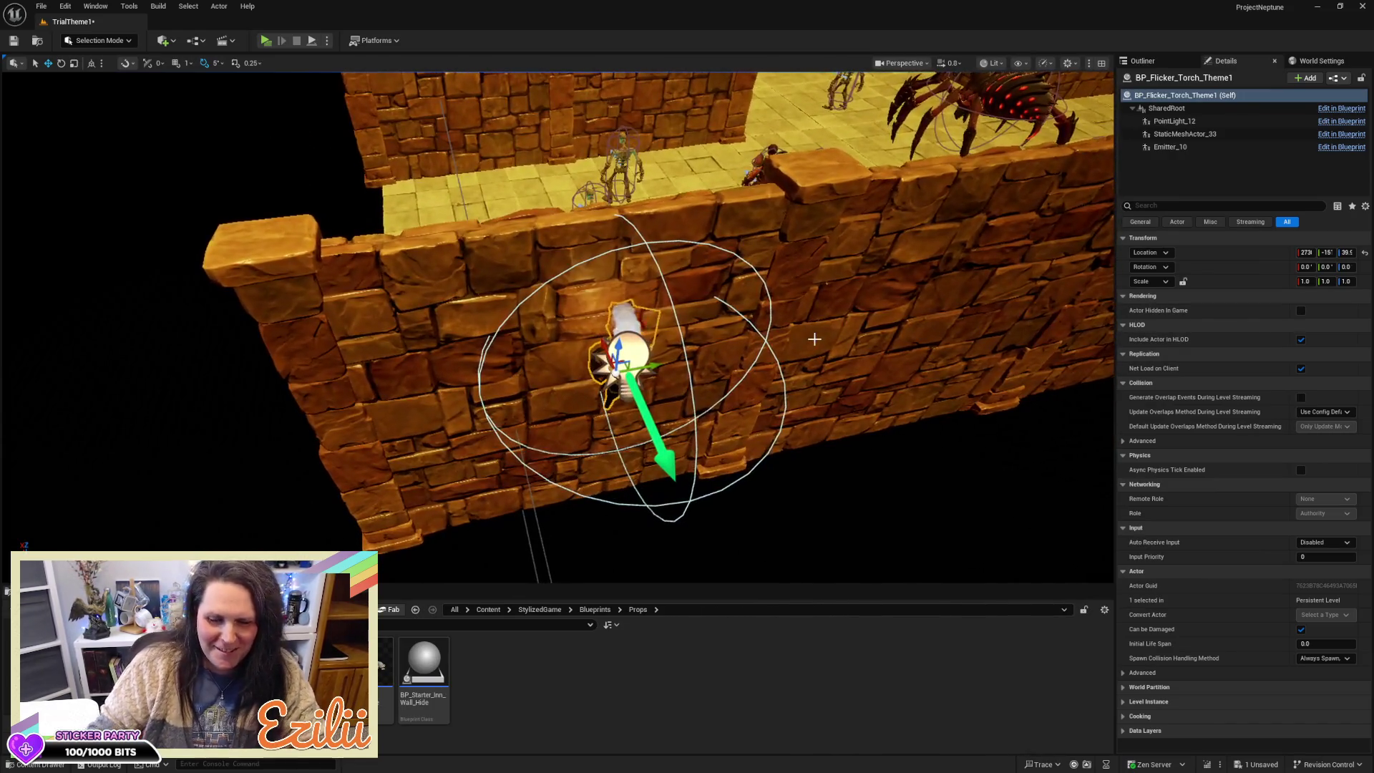
key("Delete")
left_click_drag(792, 291, 723, 365)
scroll(559, 326, "down", 10)
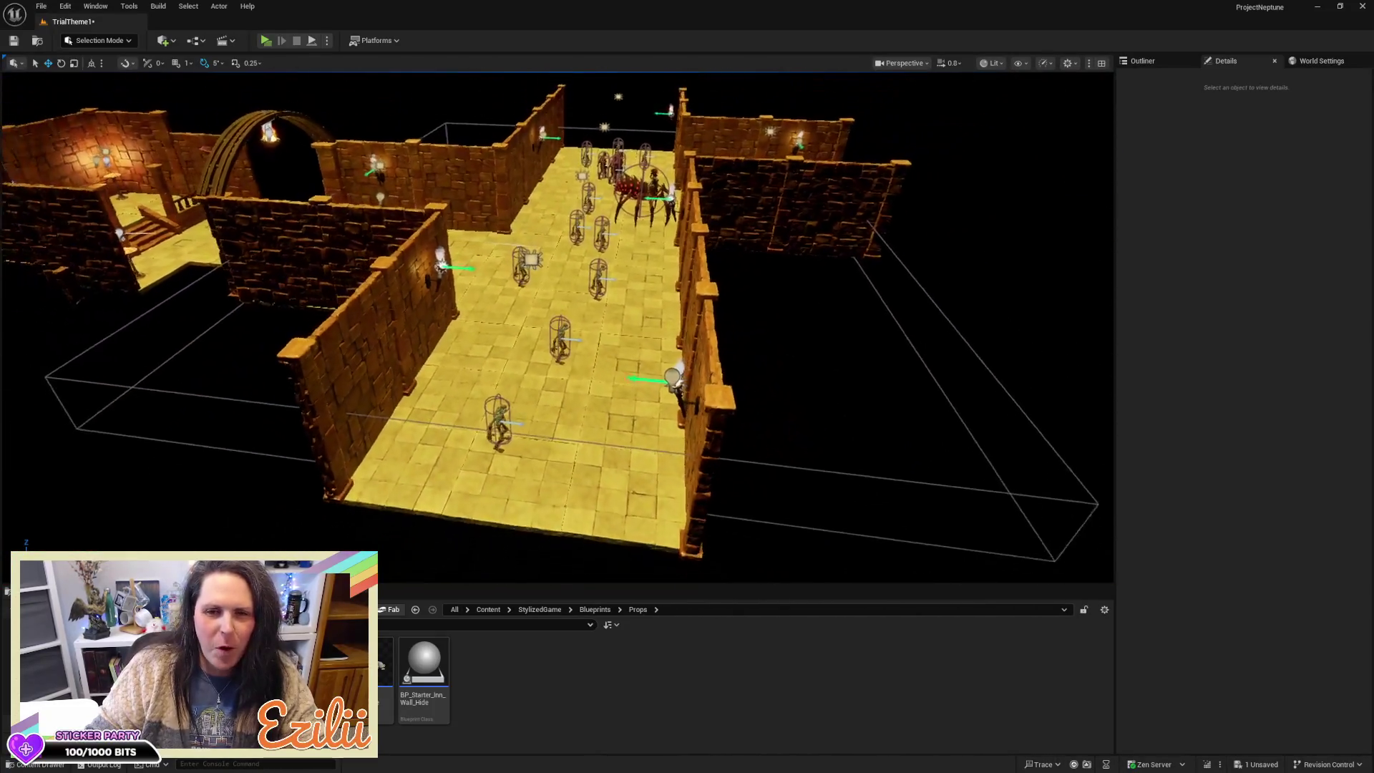
left_click_drag(558, 326, 322, 329)
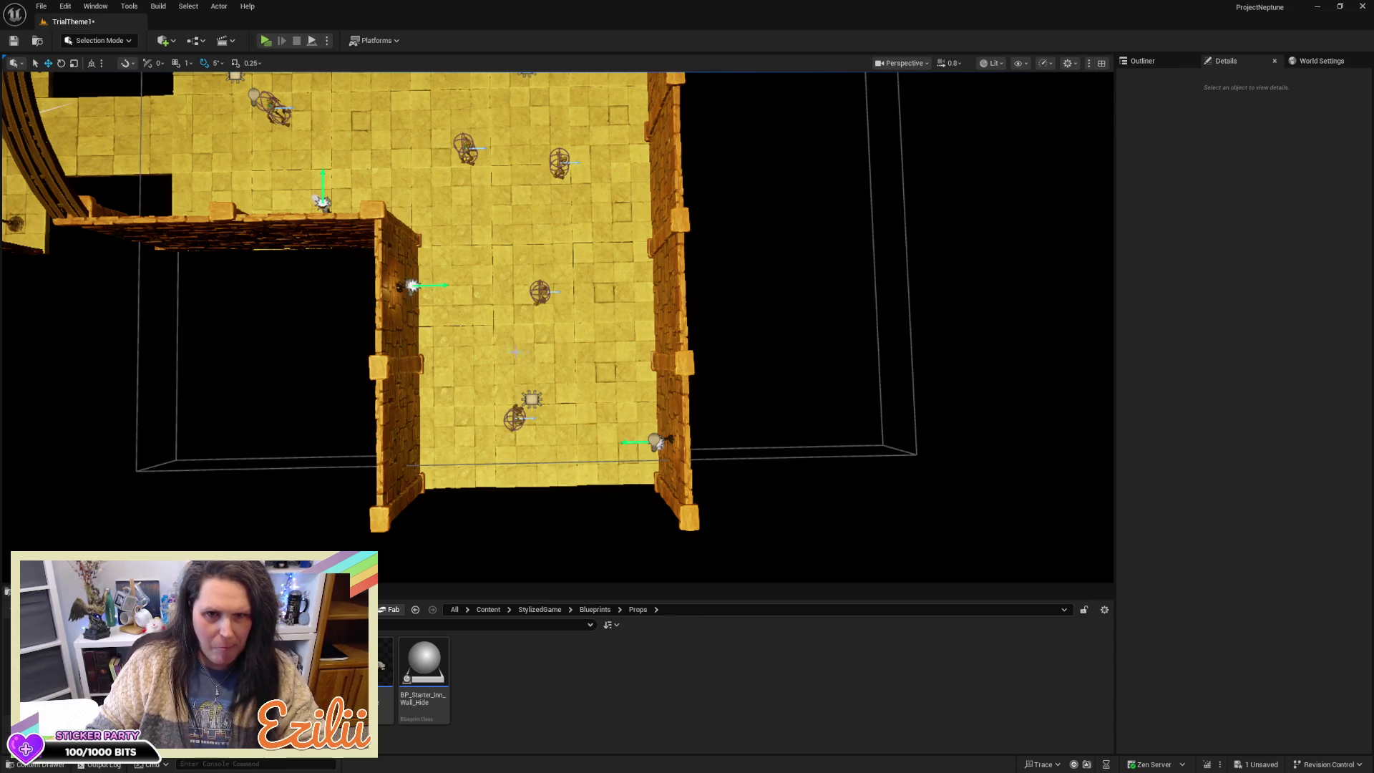
Step: Nudge the lower-corridor floor tile along X, then check the neighbouring floor tiles
left_click(480, 300)
left_click_drag(468, 282, 635, 364)
left_click(451, 368)
left_click(455, 445)
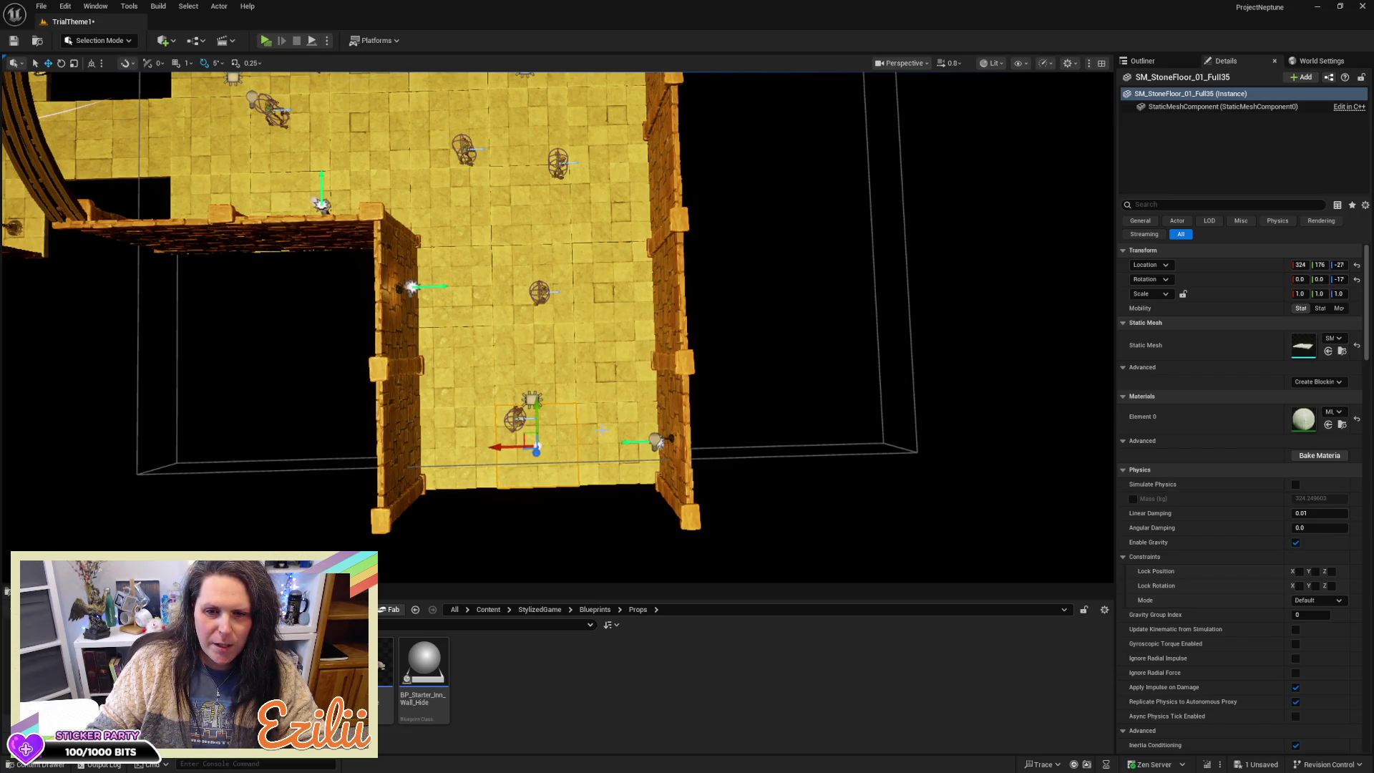
left_click(535, 446)
left_click(600, 420)
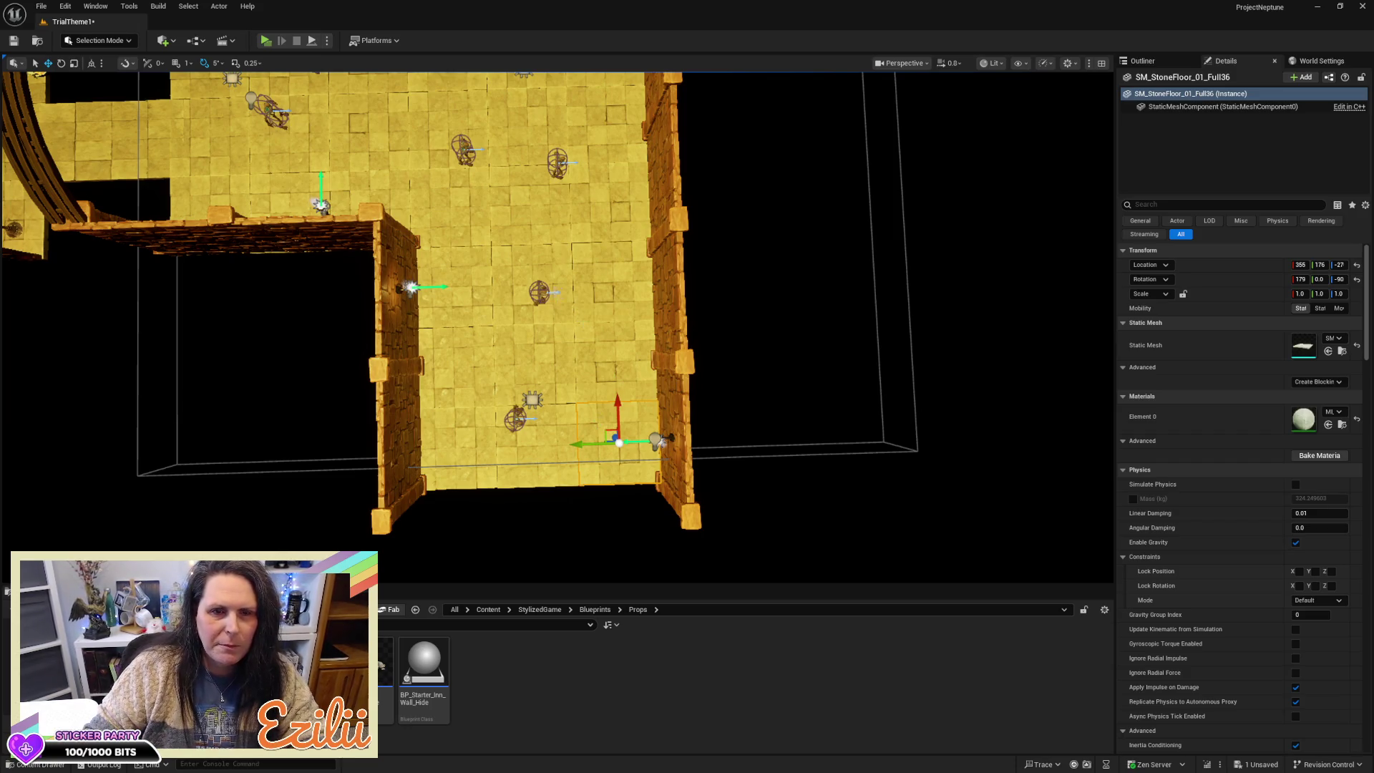
scroll(558, 322, "down", 5)
scroll(558, 322, "up", 5)
Step: Frame the whole cross-shaped room, save TrialTheme1, and show the Maps folder
left_click_drag(558, 322, 716, 330)
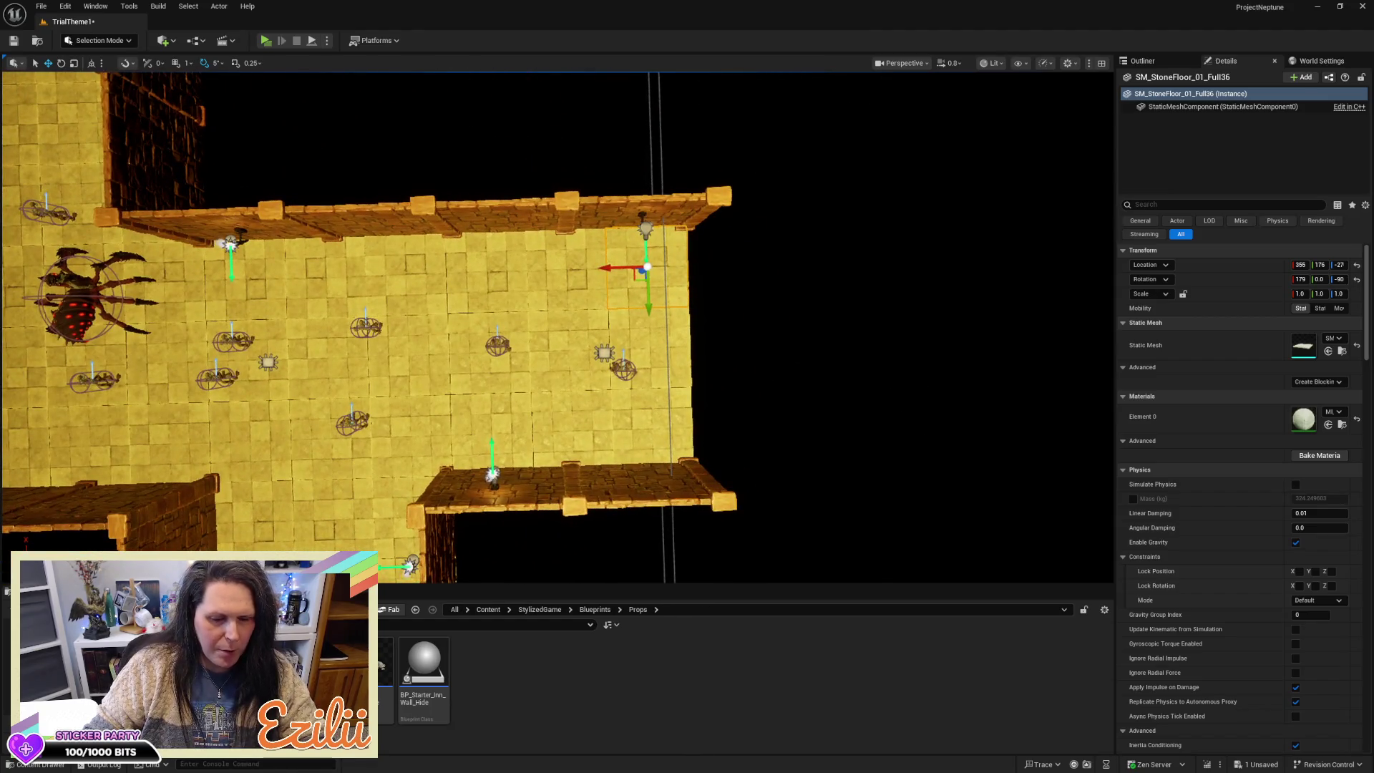
scroll(369, 327, "down", 5)
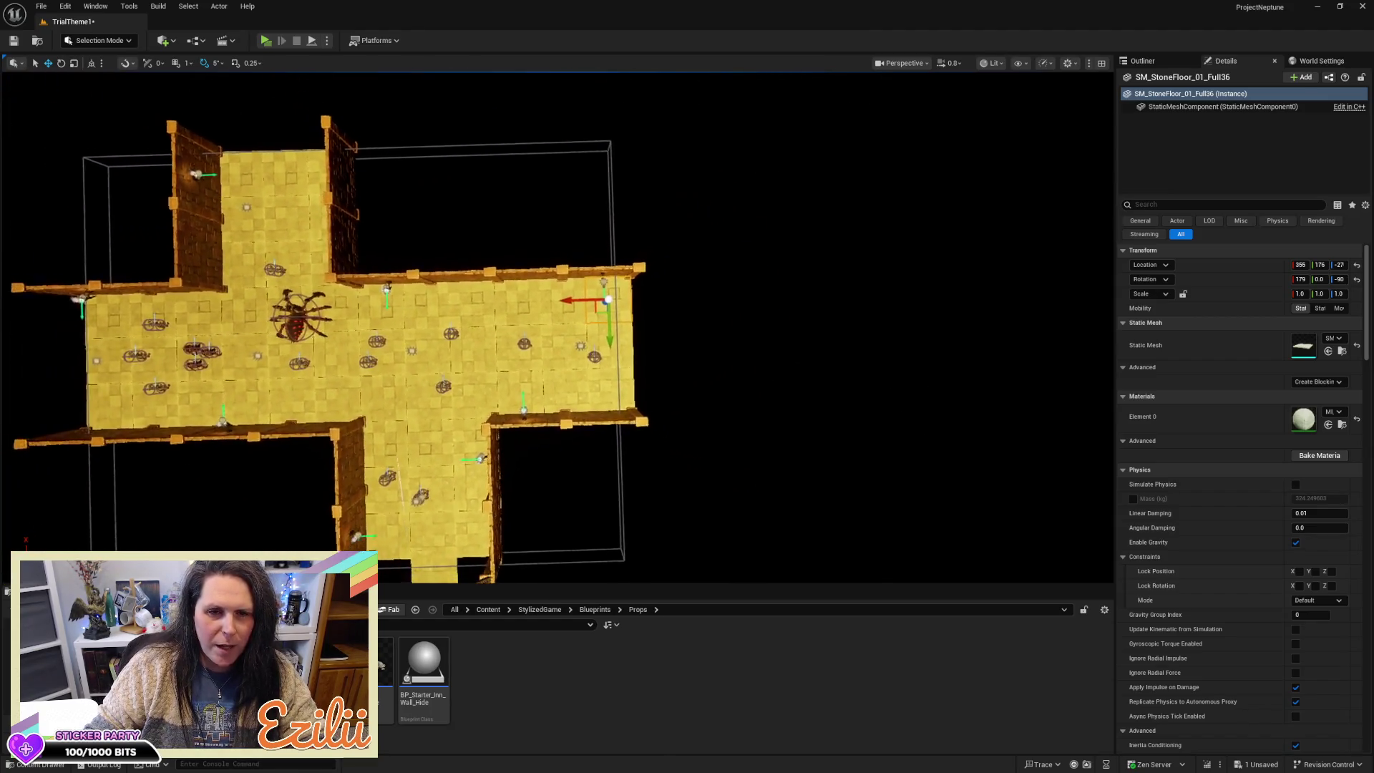
scroll(369, 327, "down", 3)
left_click_drag(369, 327, 494, 329)
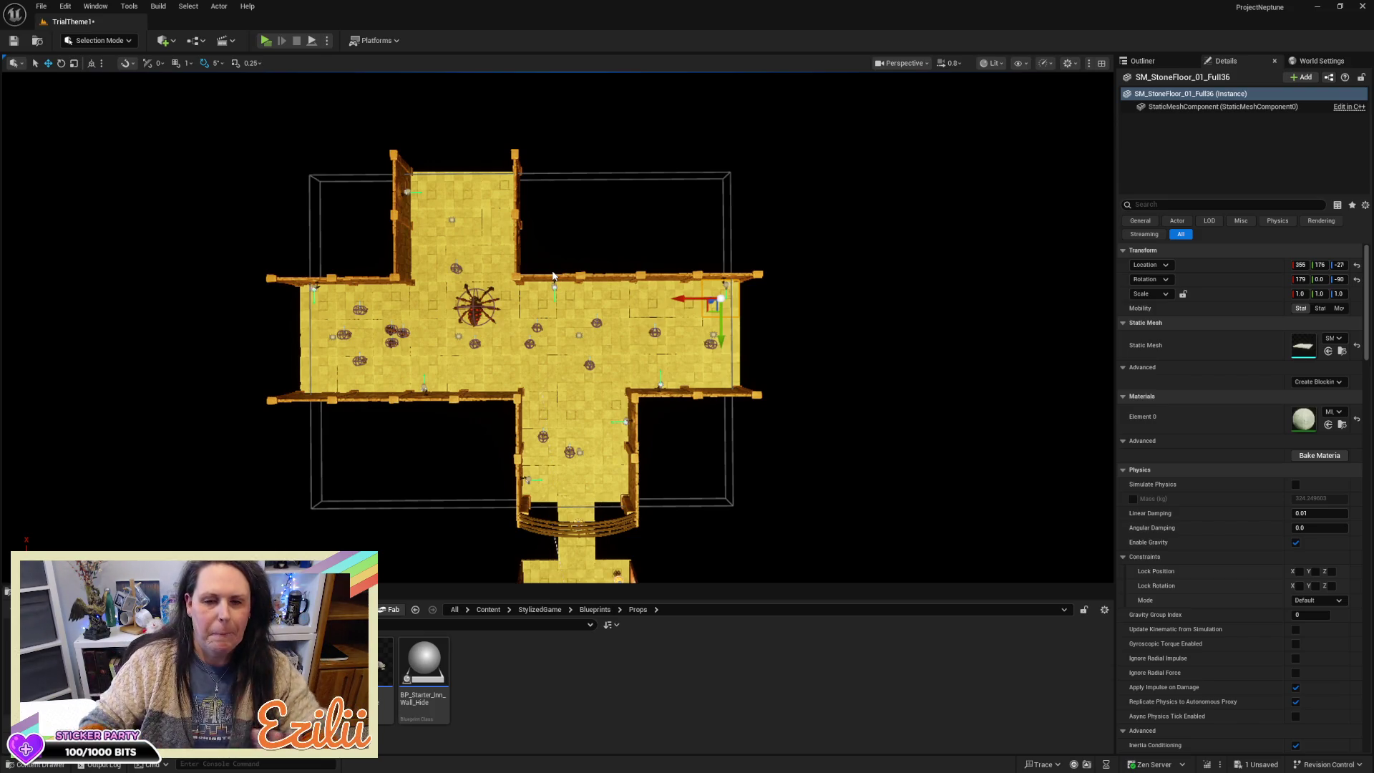
key("ctrl+s")
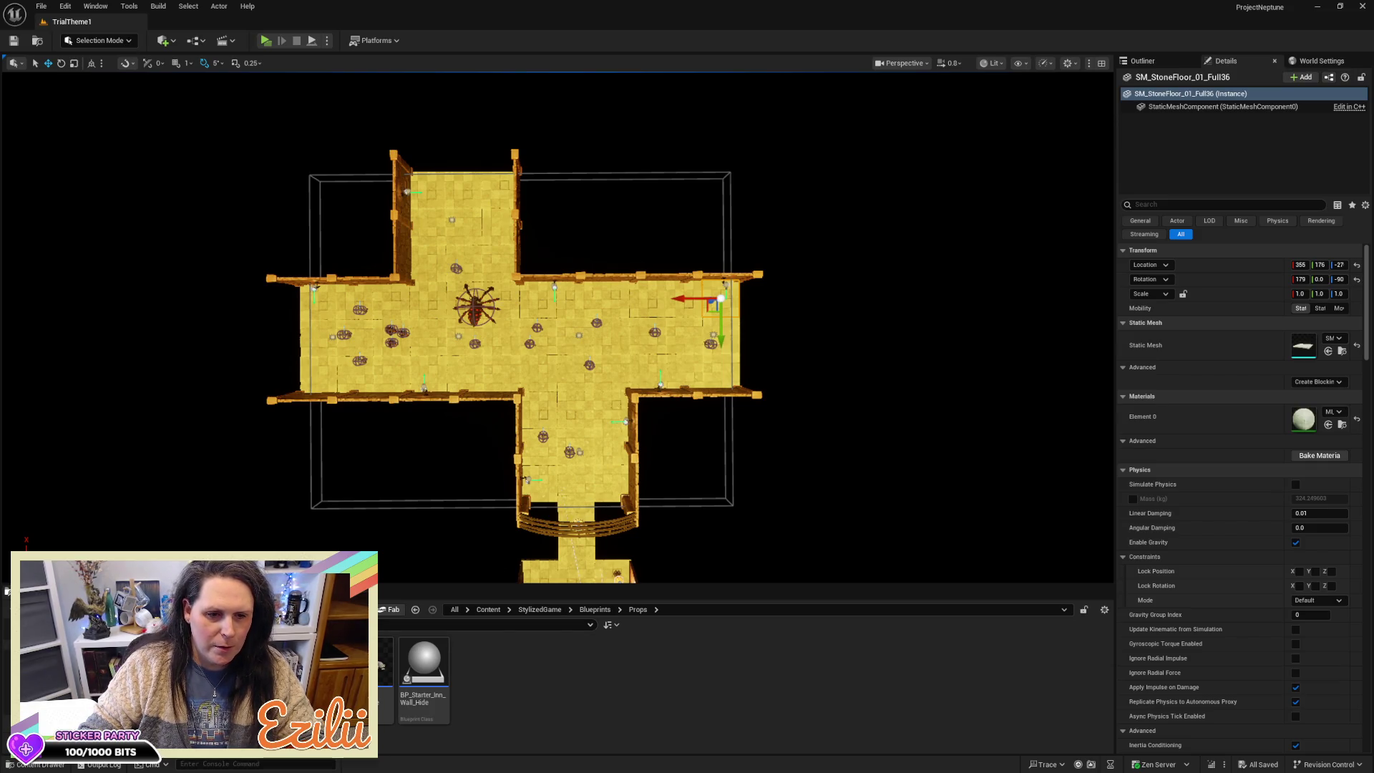
left_click(43, 644)
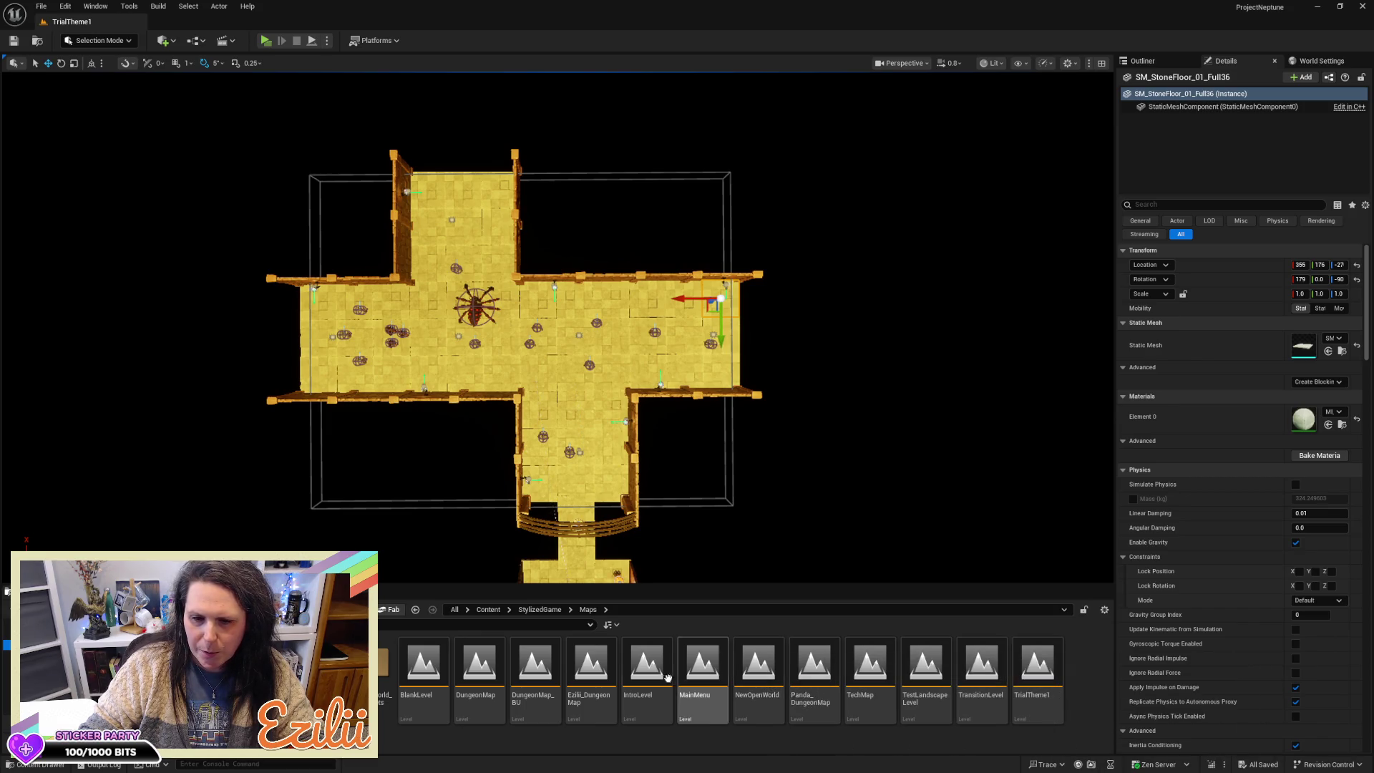
left_click(605, 676)
double_click(604, 677)
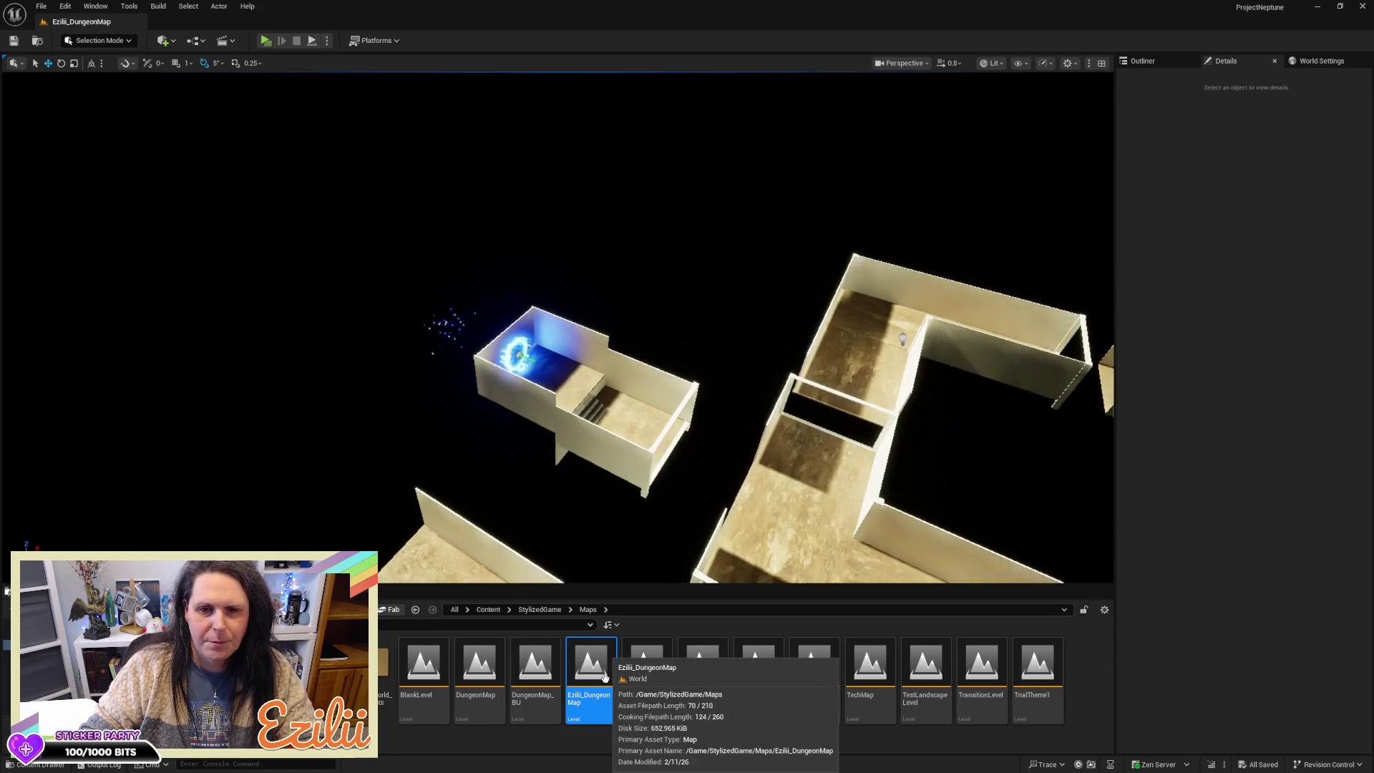
scroll(558, 322, "down", 5)
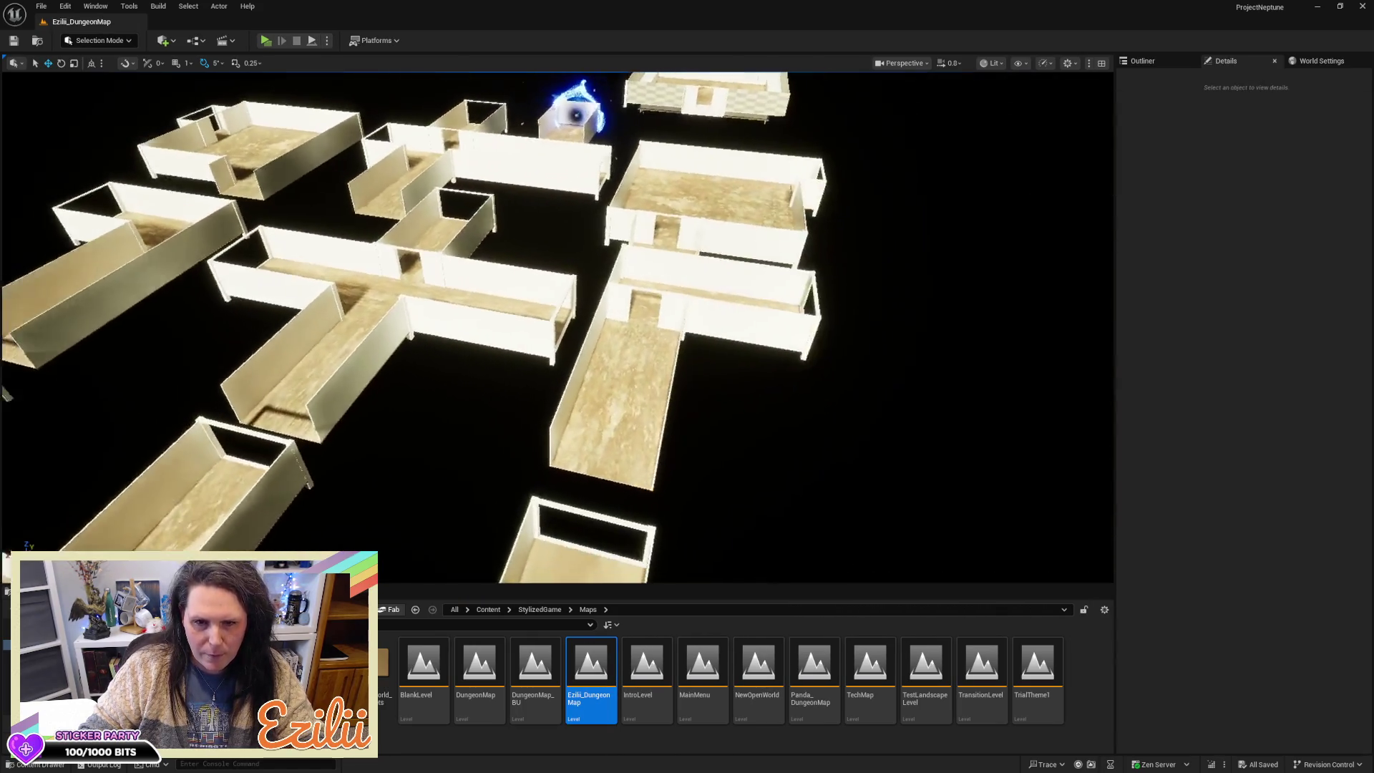
scroll(650, 307, "up", 8)
scroll(558, 322, "down", 5)
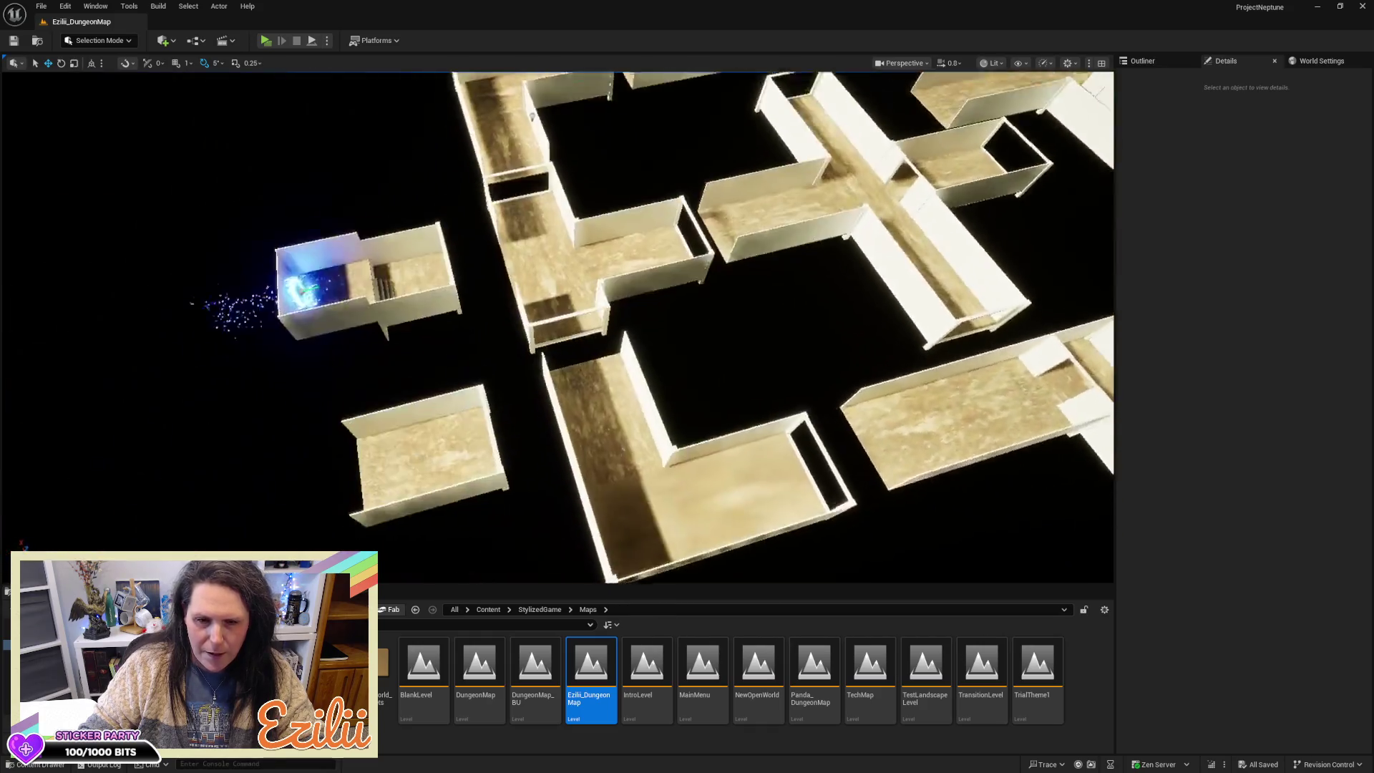
scroll(558, 322, "down", 6)
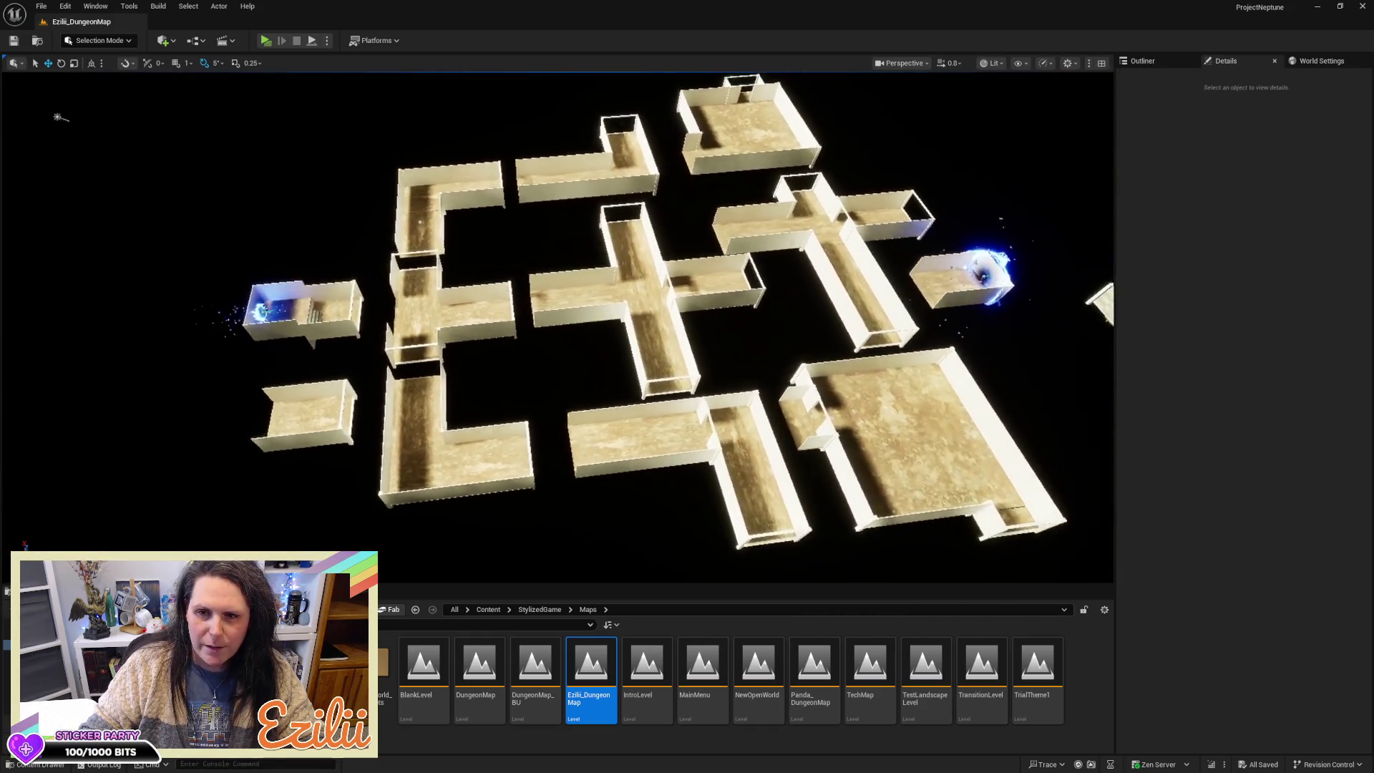
scroll(668, 320, "down", 2)
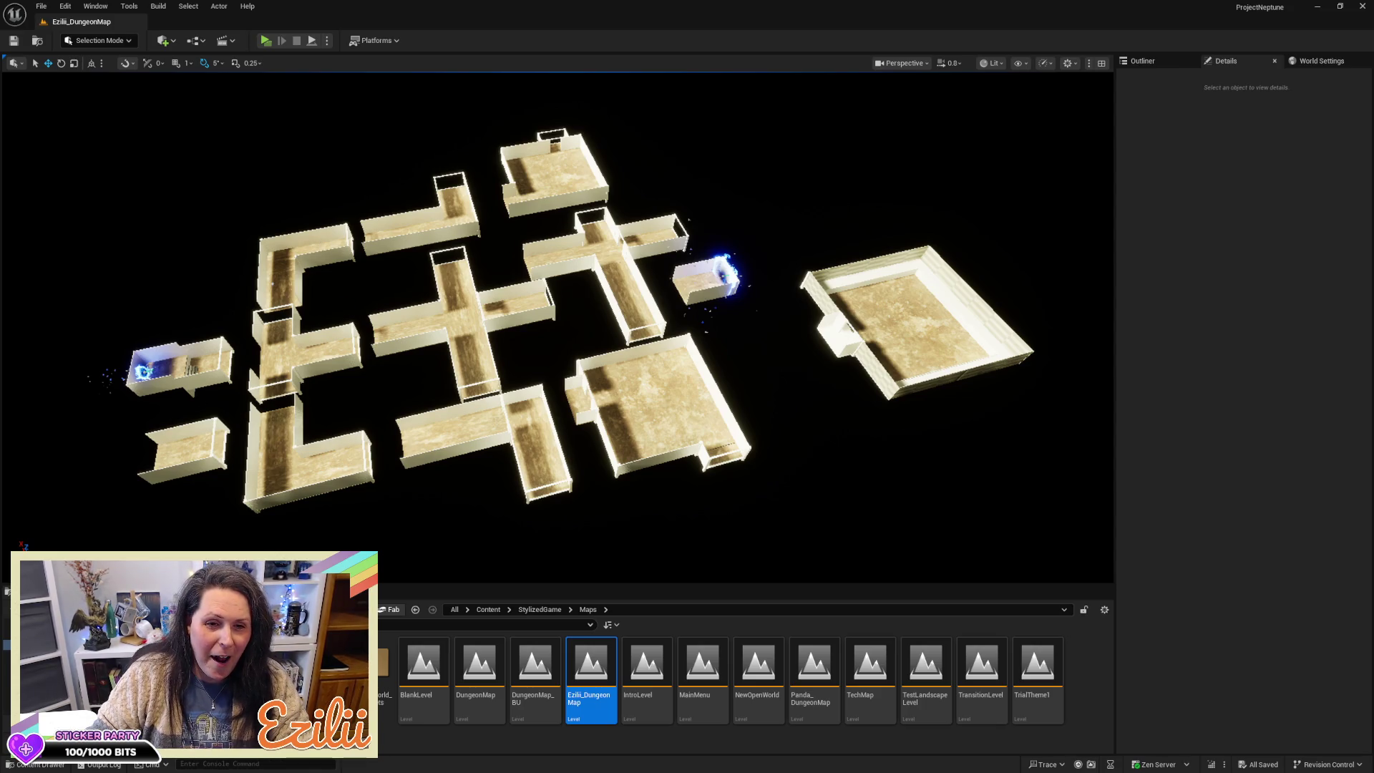
left_click_drag(215, 386, 219, 388)
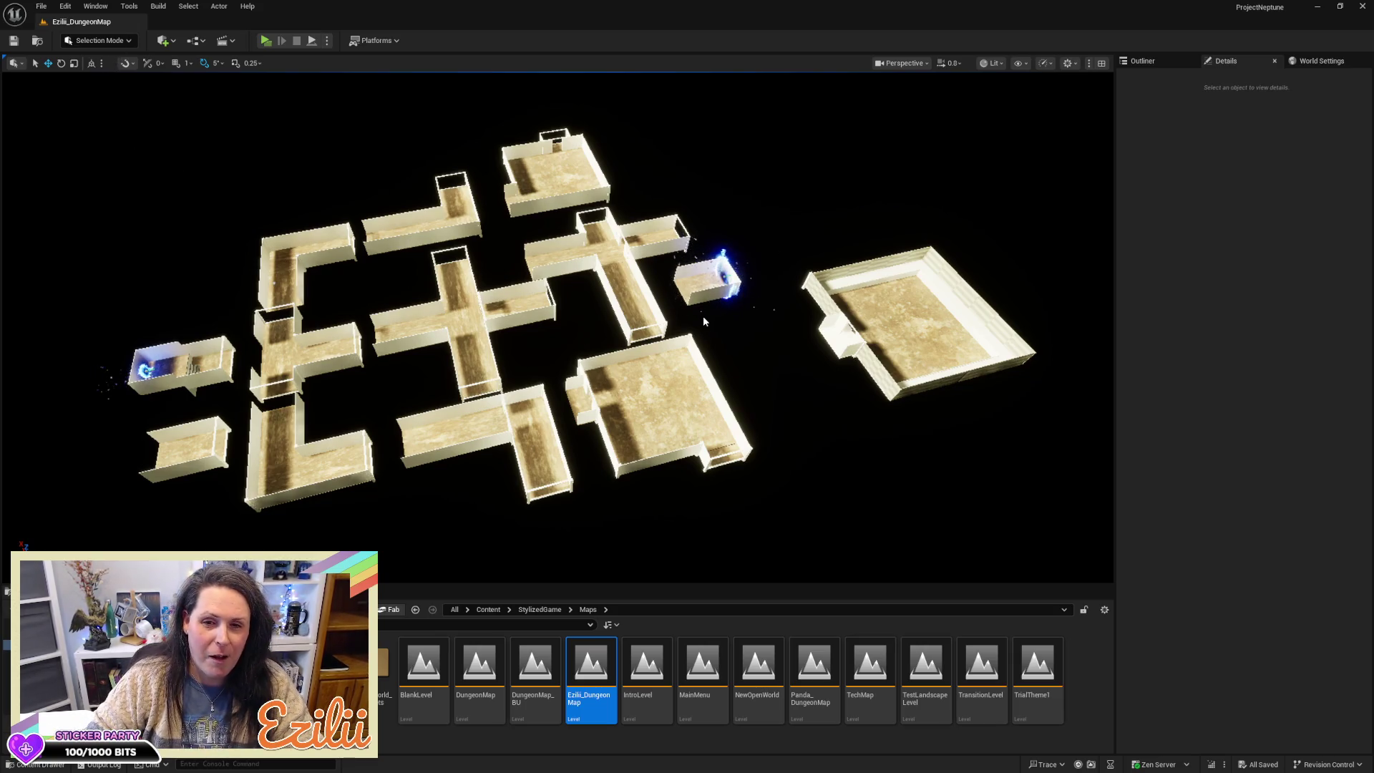
mouse_move(737, 368)
left_mouse_down()
mouse_move(736, 293)
mouse_move(736, 308)
left_mouse_up()
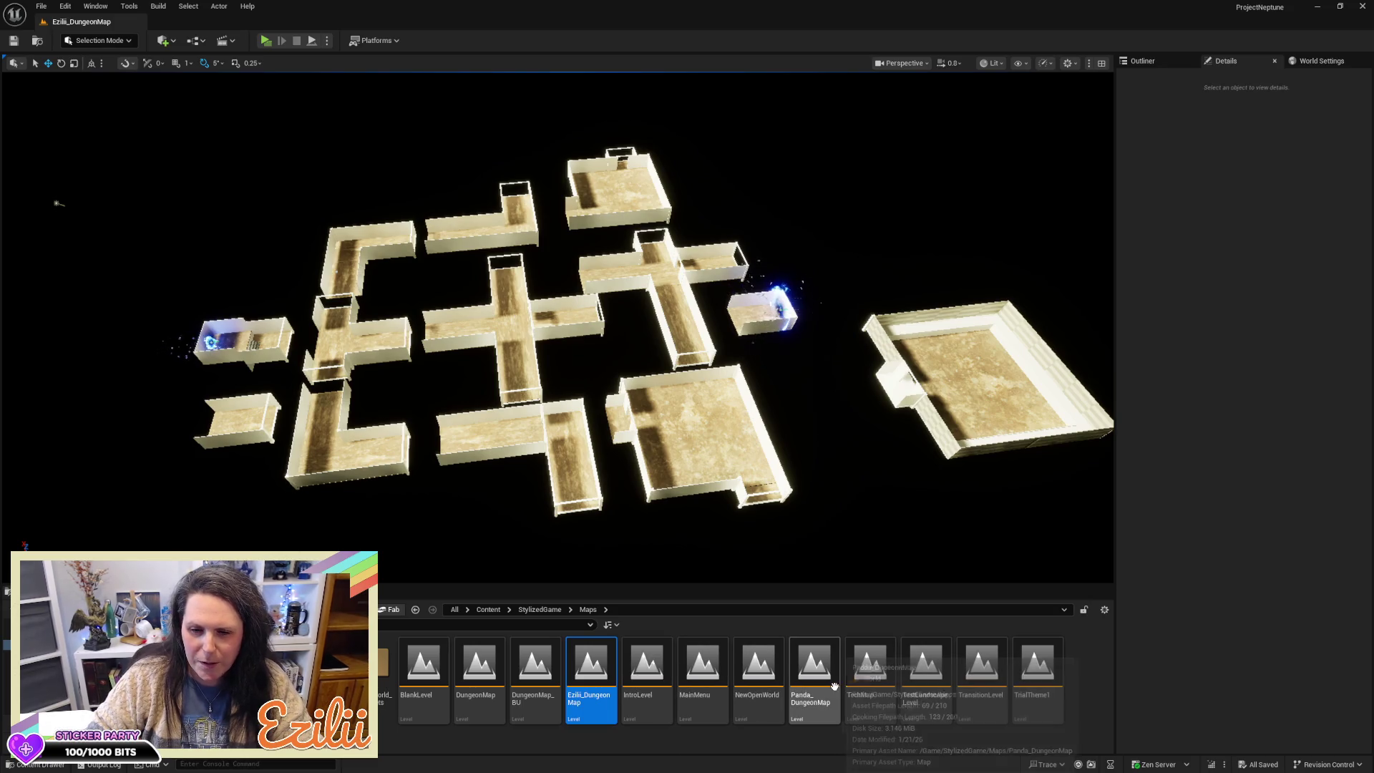
double_click(744, 664)
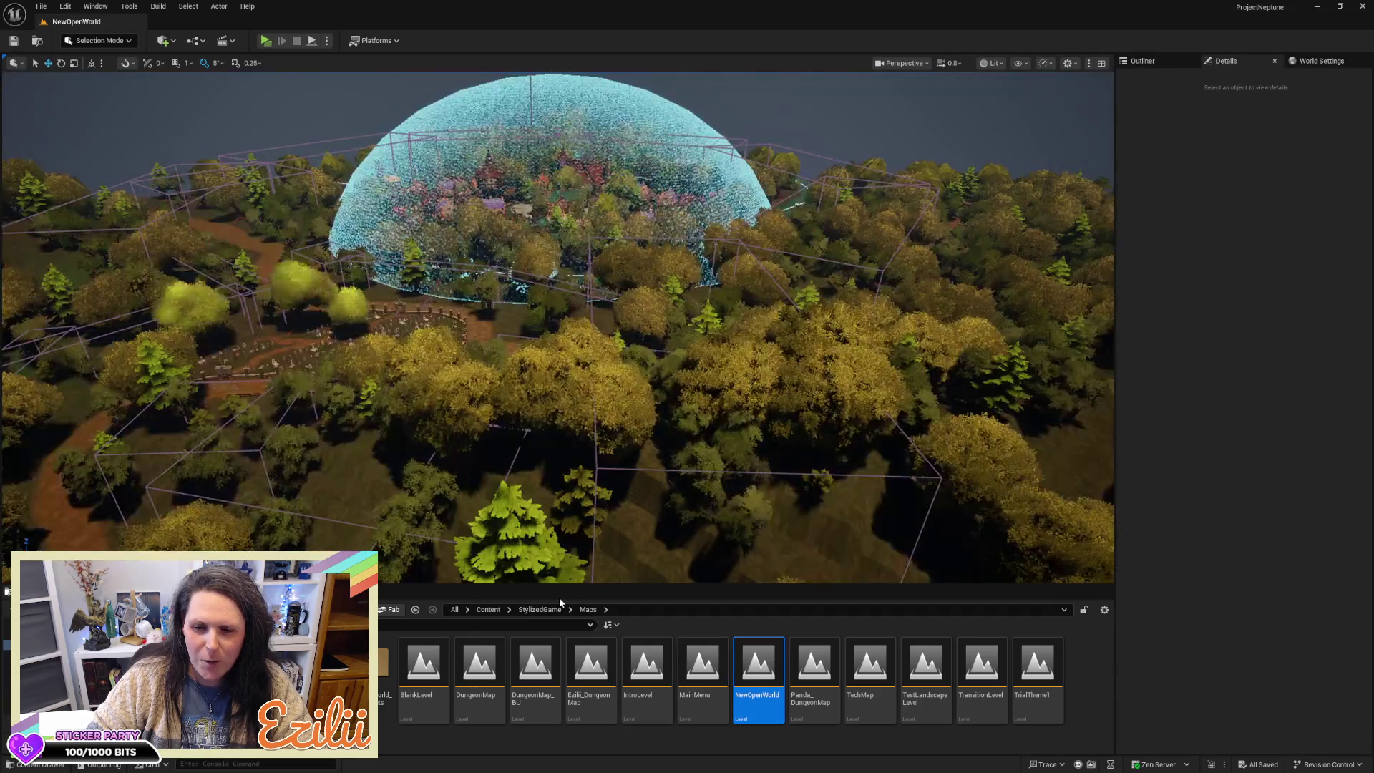
Step: Fly around the NewOpenWorld level to survey the forest island, glass dome and horizon
left_click_drag(587, 444, 551, 401)
left_click_drag(749, 466, 823, 465)
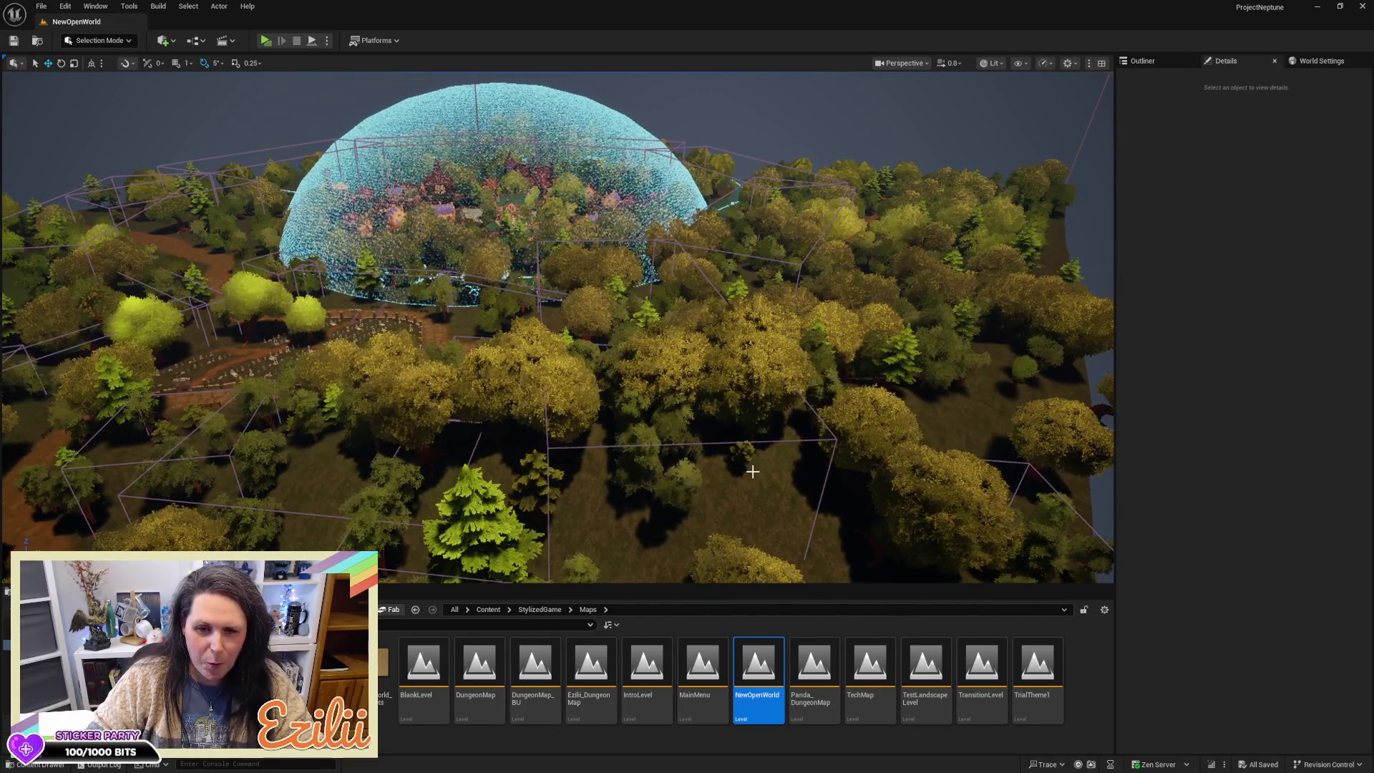
mouse_move(559, 322)
left_mouse_down()
mouse_move(544, 322)
mouse_move(558, 293)
mouse_move(623, 279)
mouse_move(587, 301)
mouse_move(573, 337)
mouse_move(572, 429)
mouse_move(515, 430)
left_mouse_up()
scroll(587, 301, "up", 1)
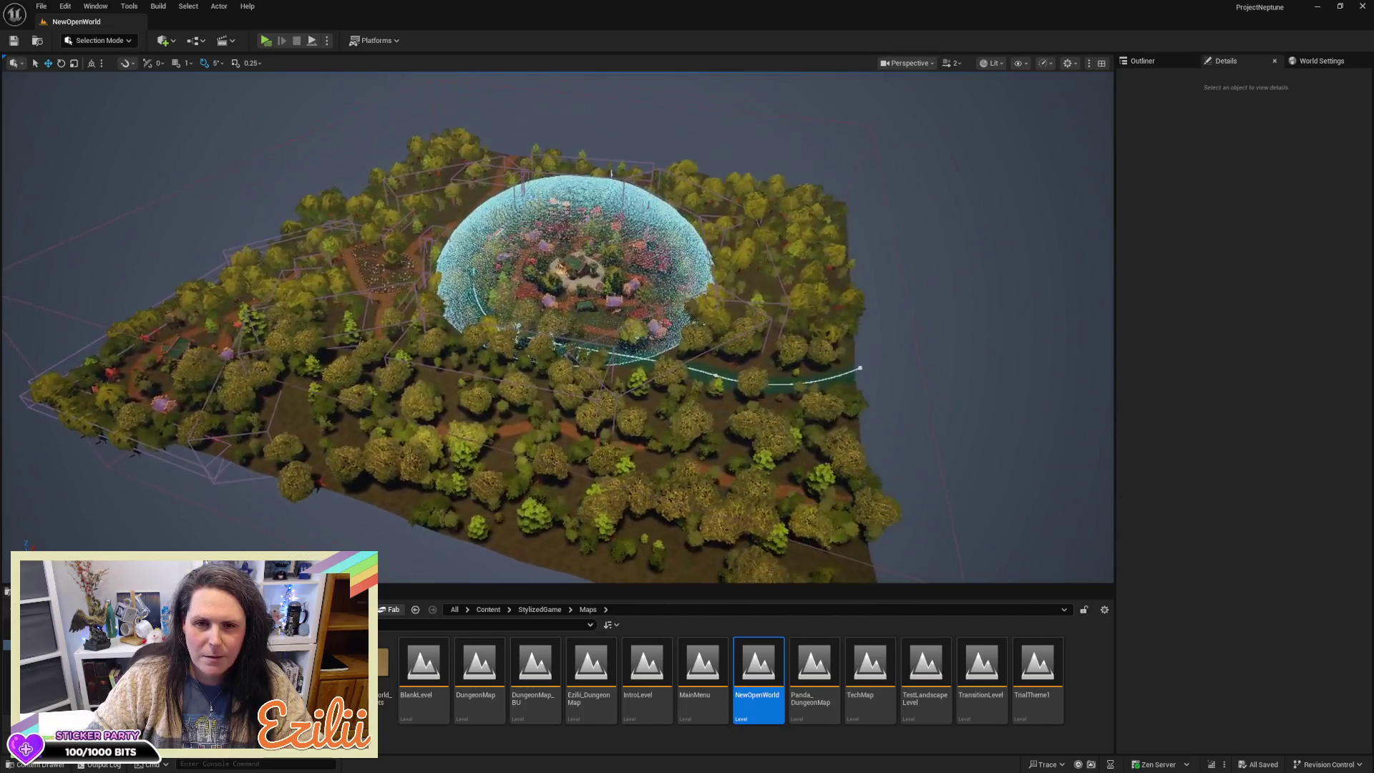
left_click_drag(752, 468, 752, 466)
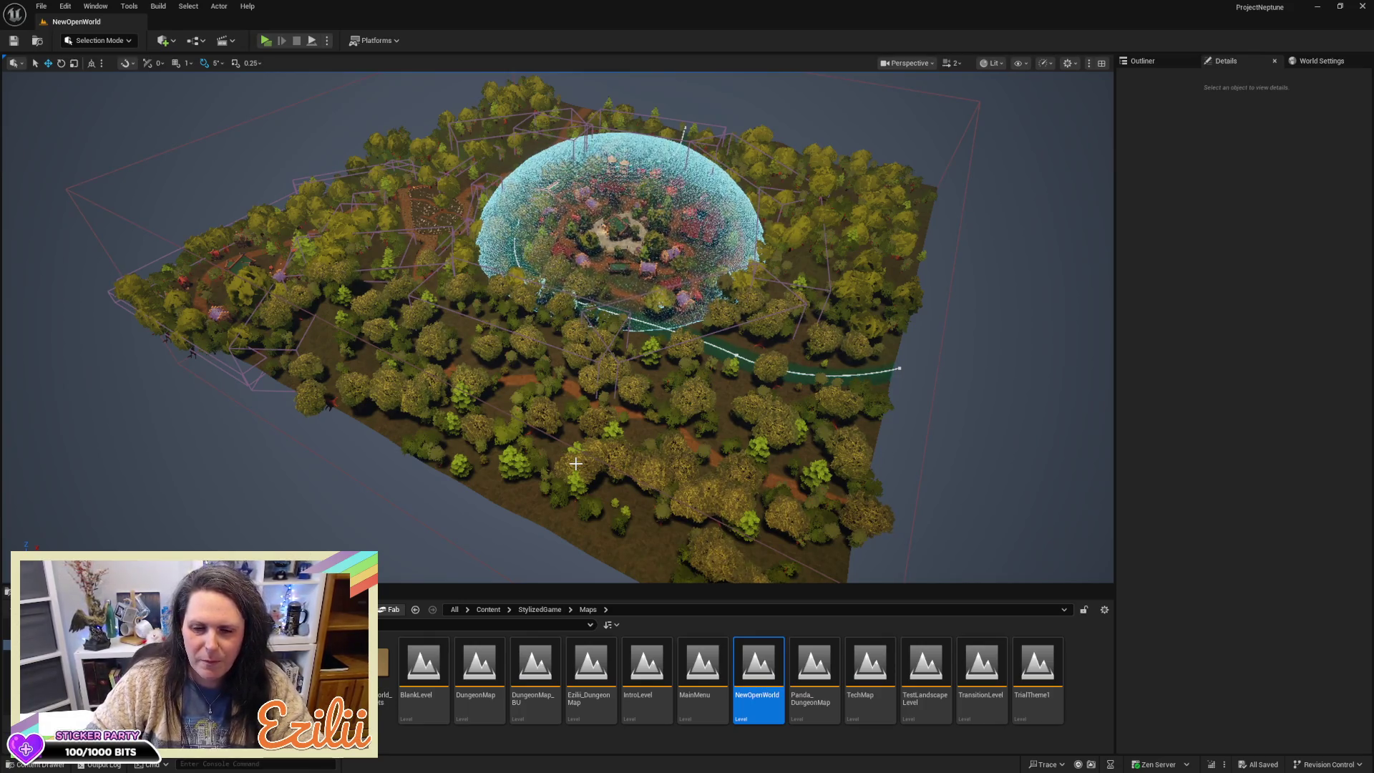
Step: Force-delete the Panda_DungeonMap level from Maps despite its remaining references
right_click(823, 676)
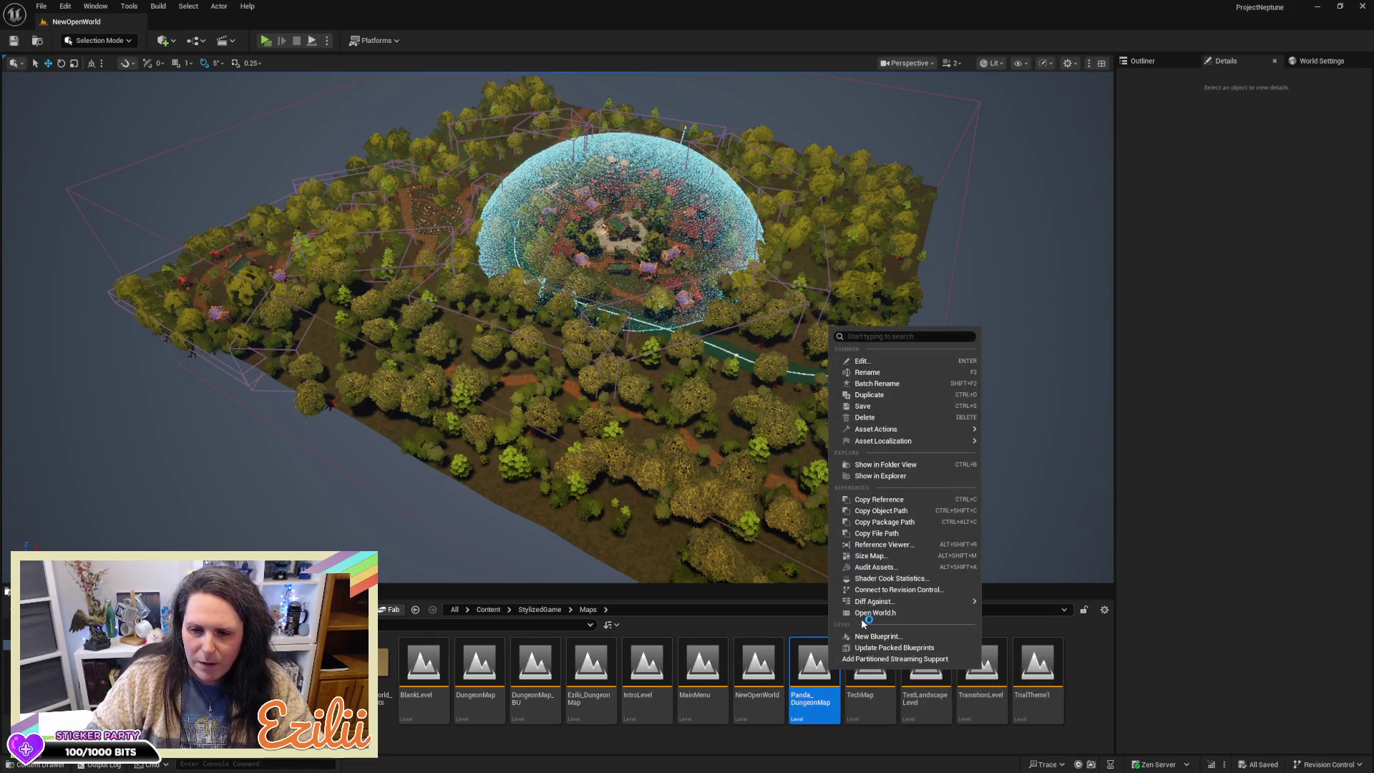
key("Escape")
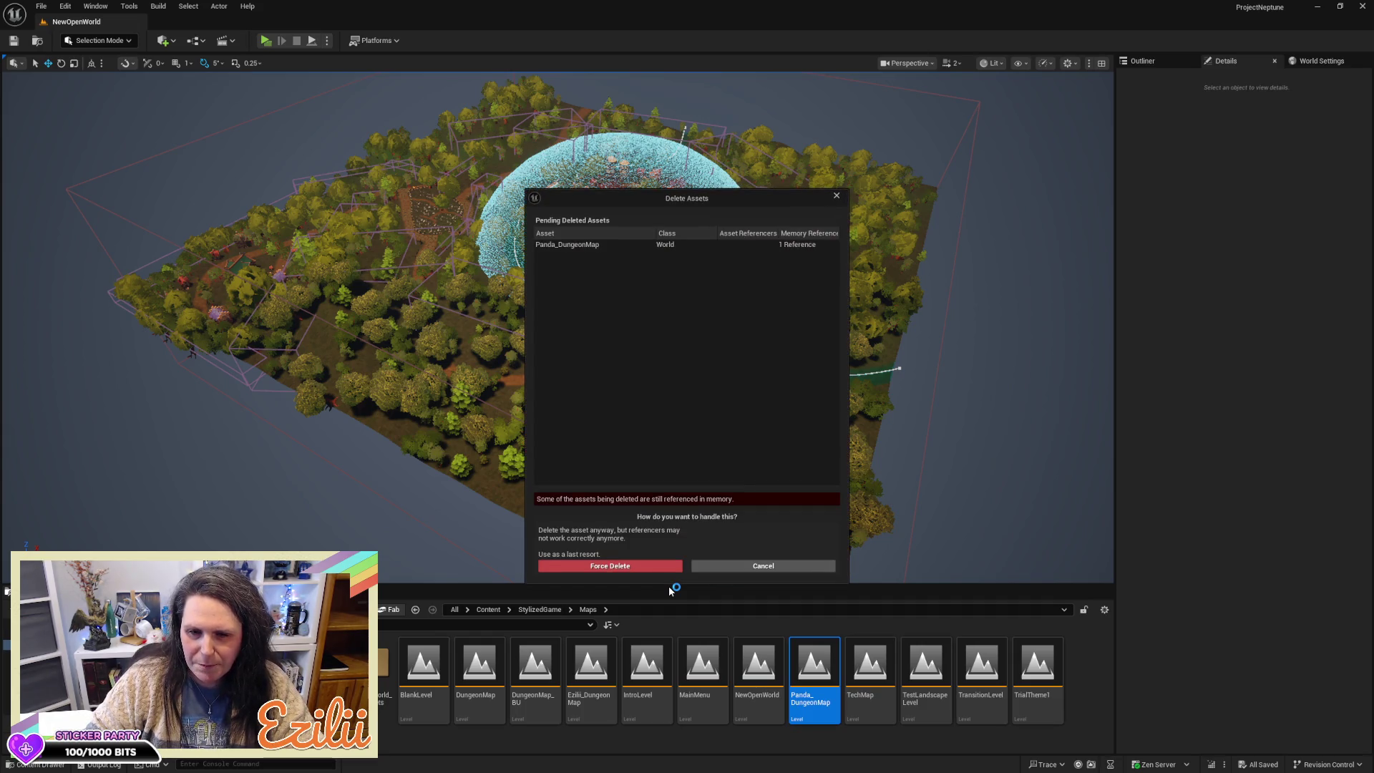
left_click(626, 566)
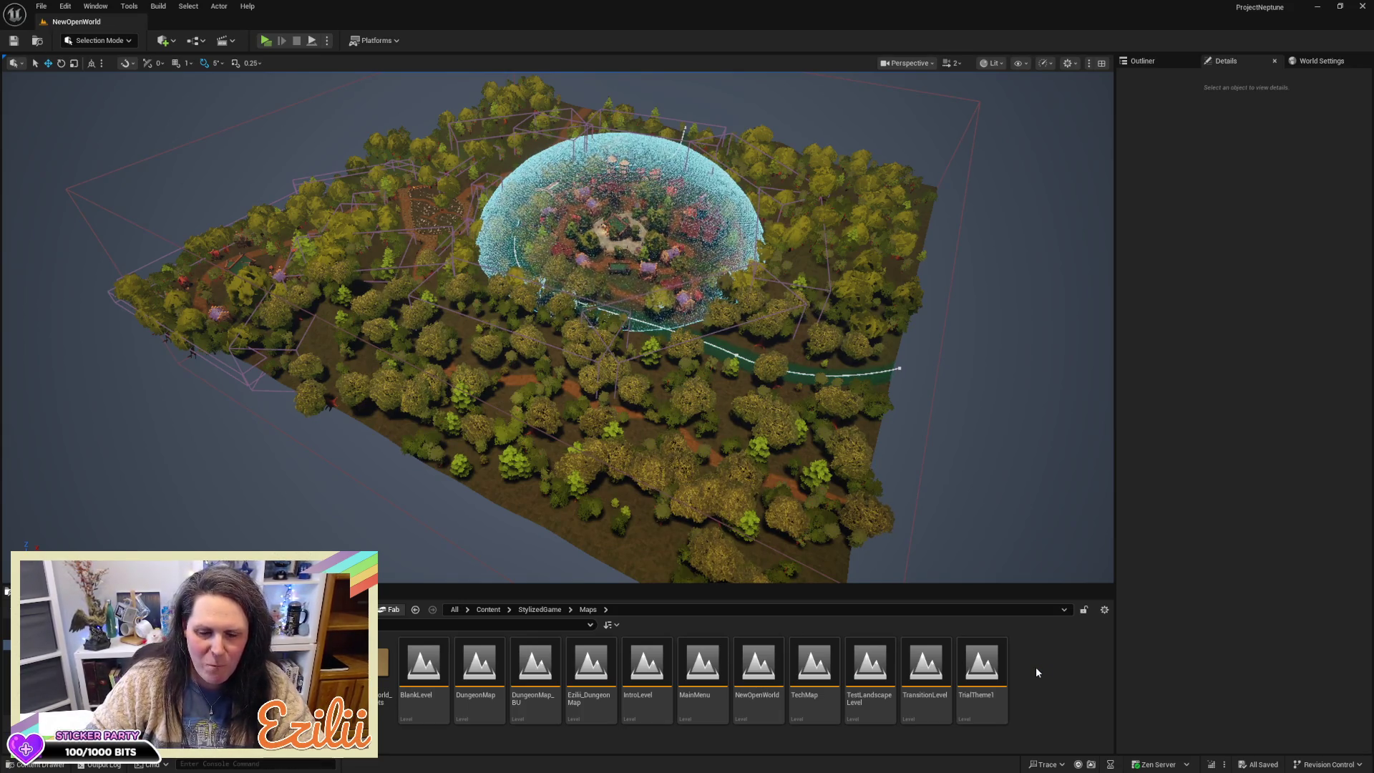
Step: Add a new folder in Maps and name it Trial_Levels
right_click(1036, 672)
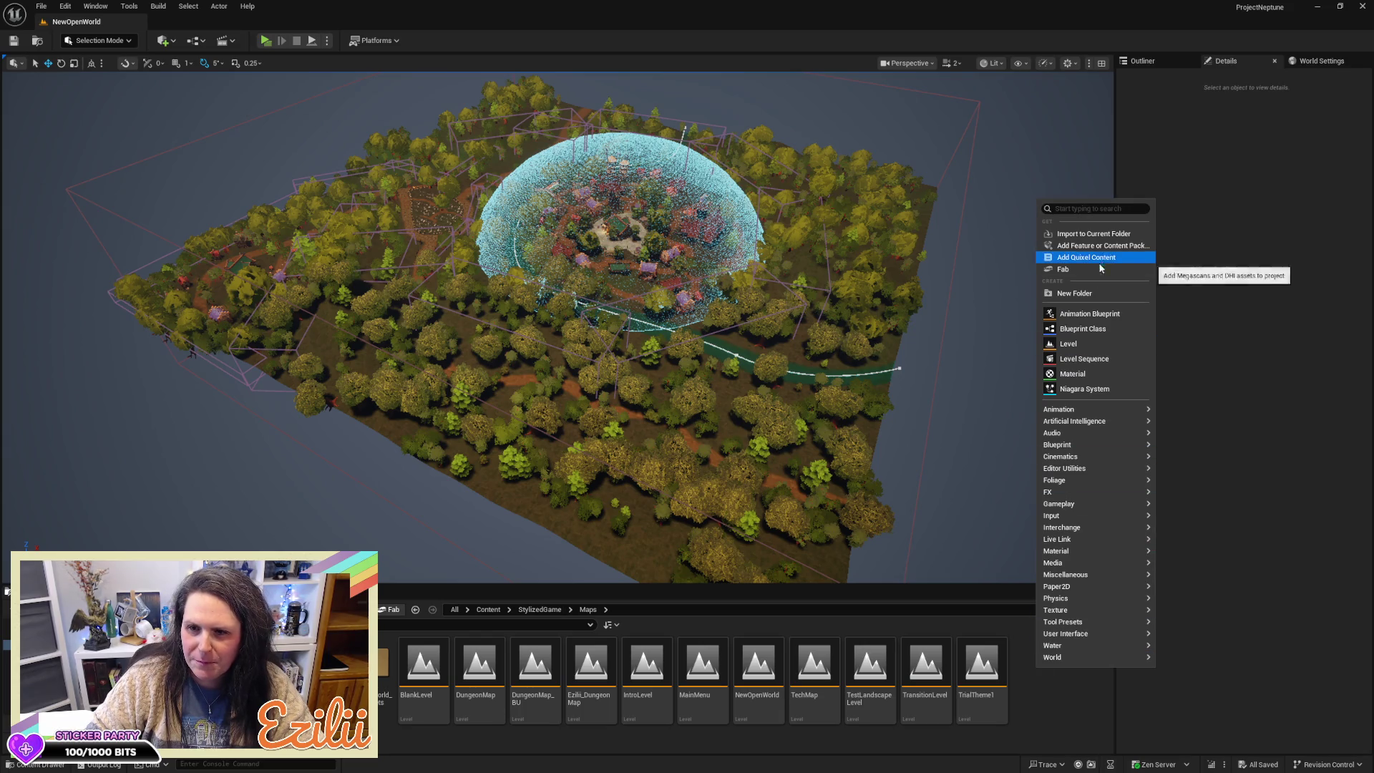
left_click(1074, 293)
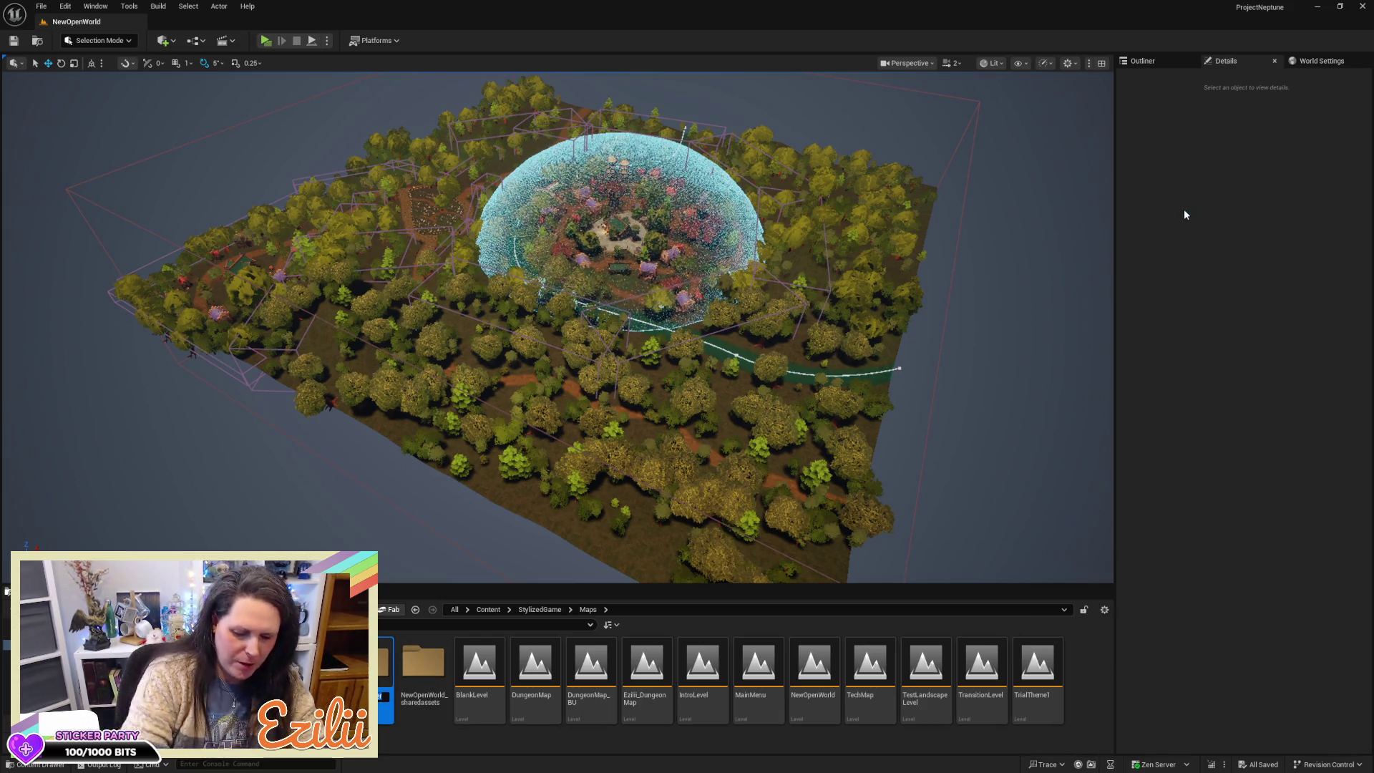
key("BackSpace")
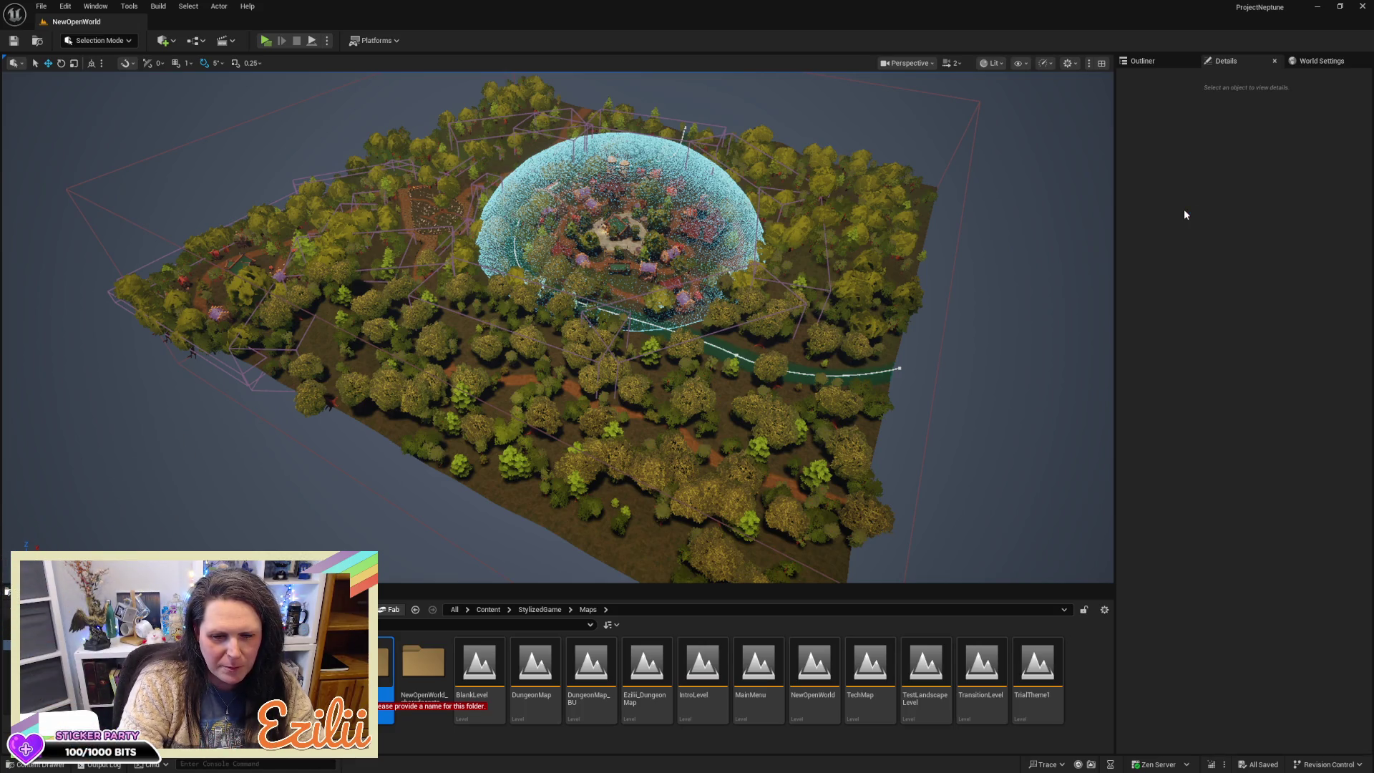
type("S")
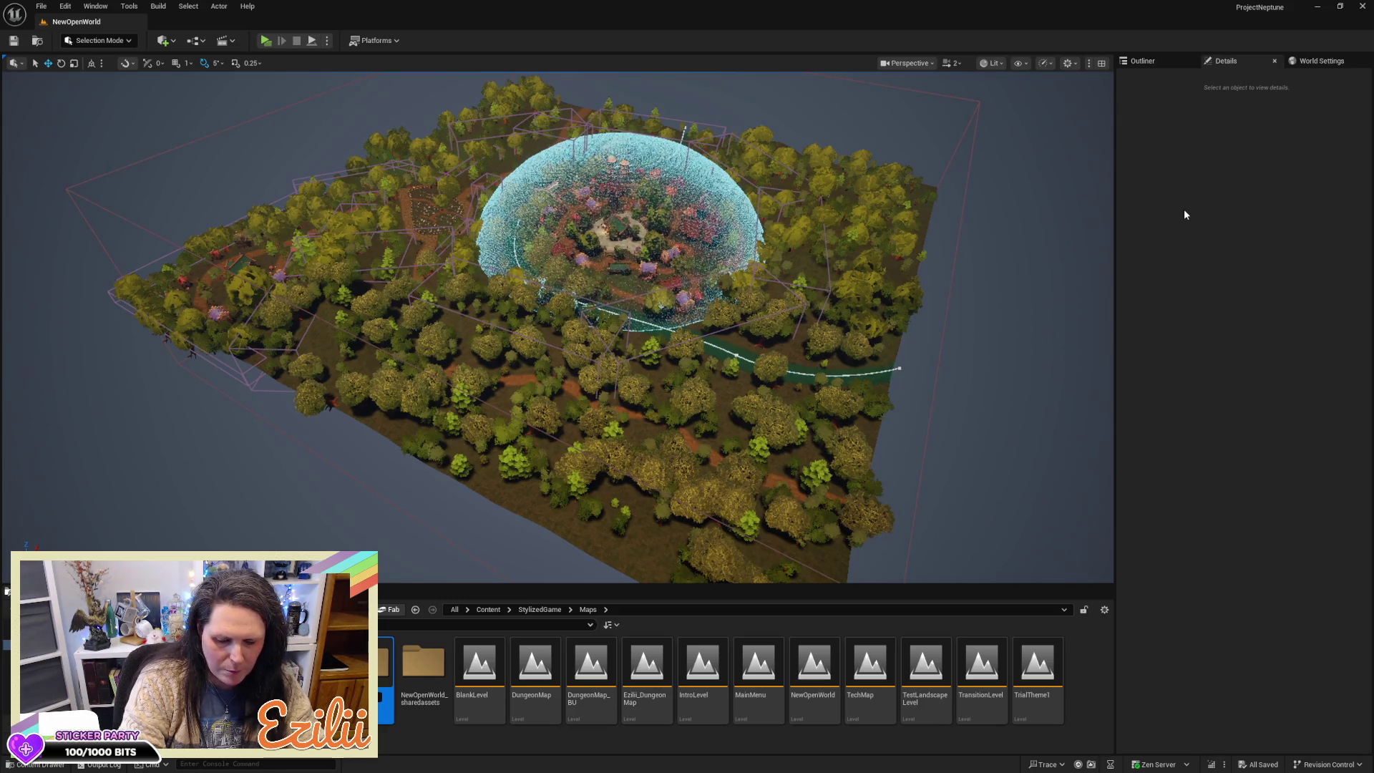
type("el")
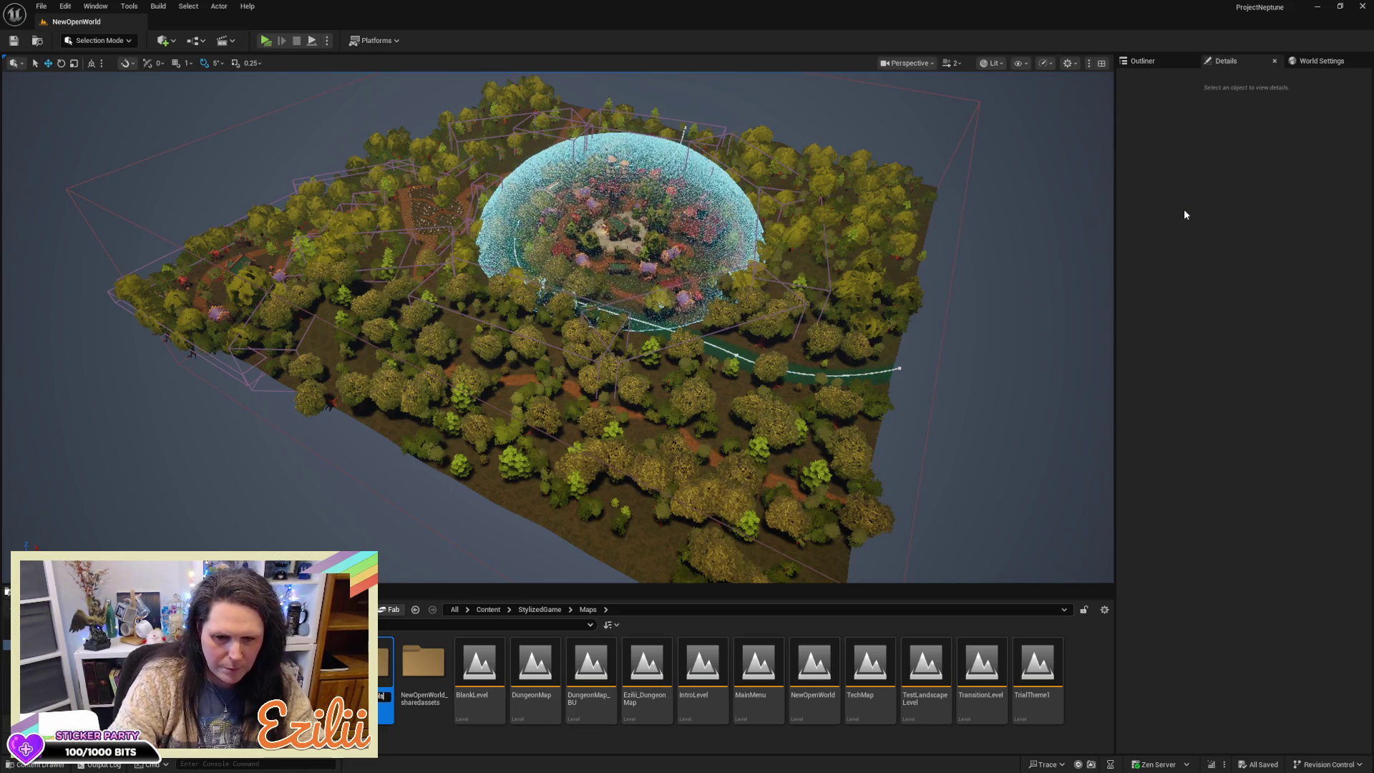
key("Return")
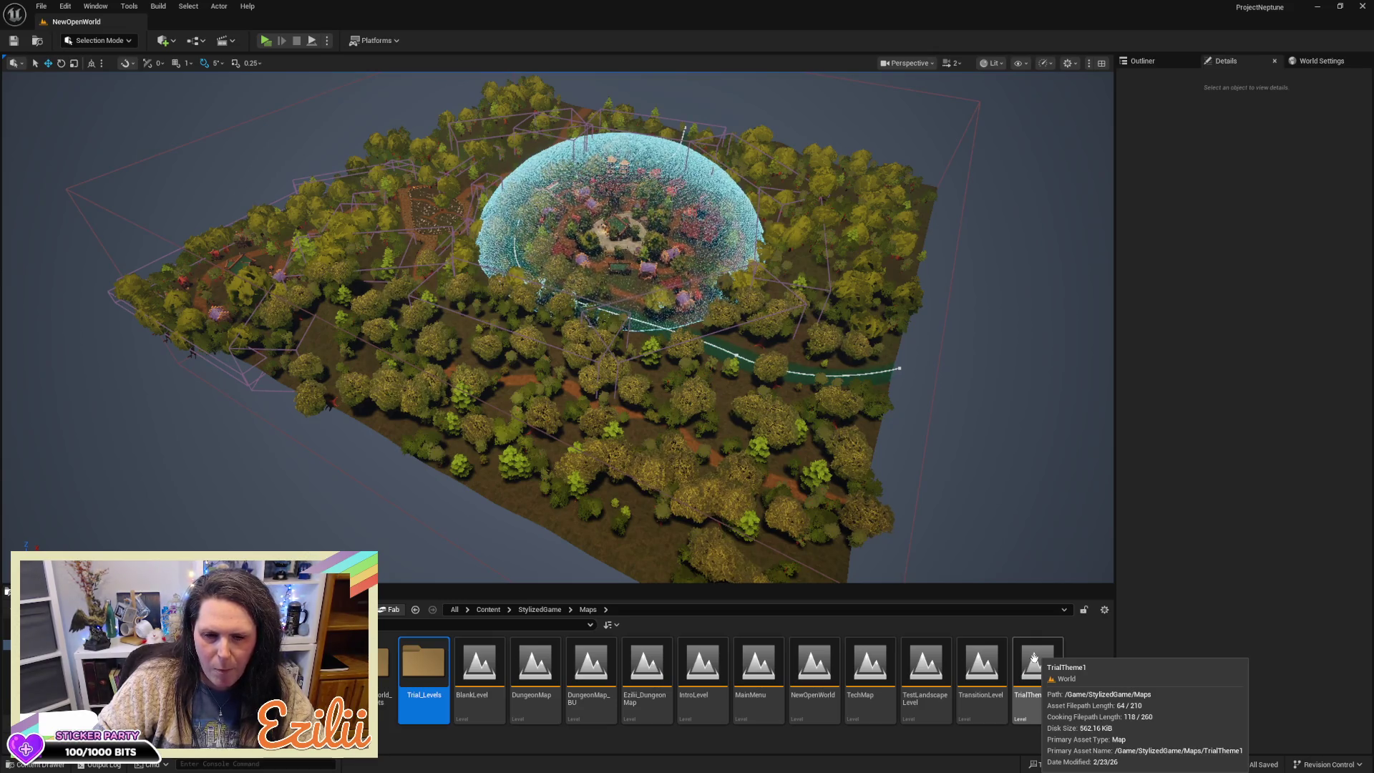
Step: Move the TrialTheme1 level into the Trial_Levels folder and confirm the move
left_click_drag(1033, 656, 420, 665)
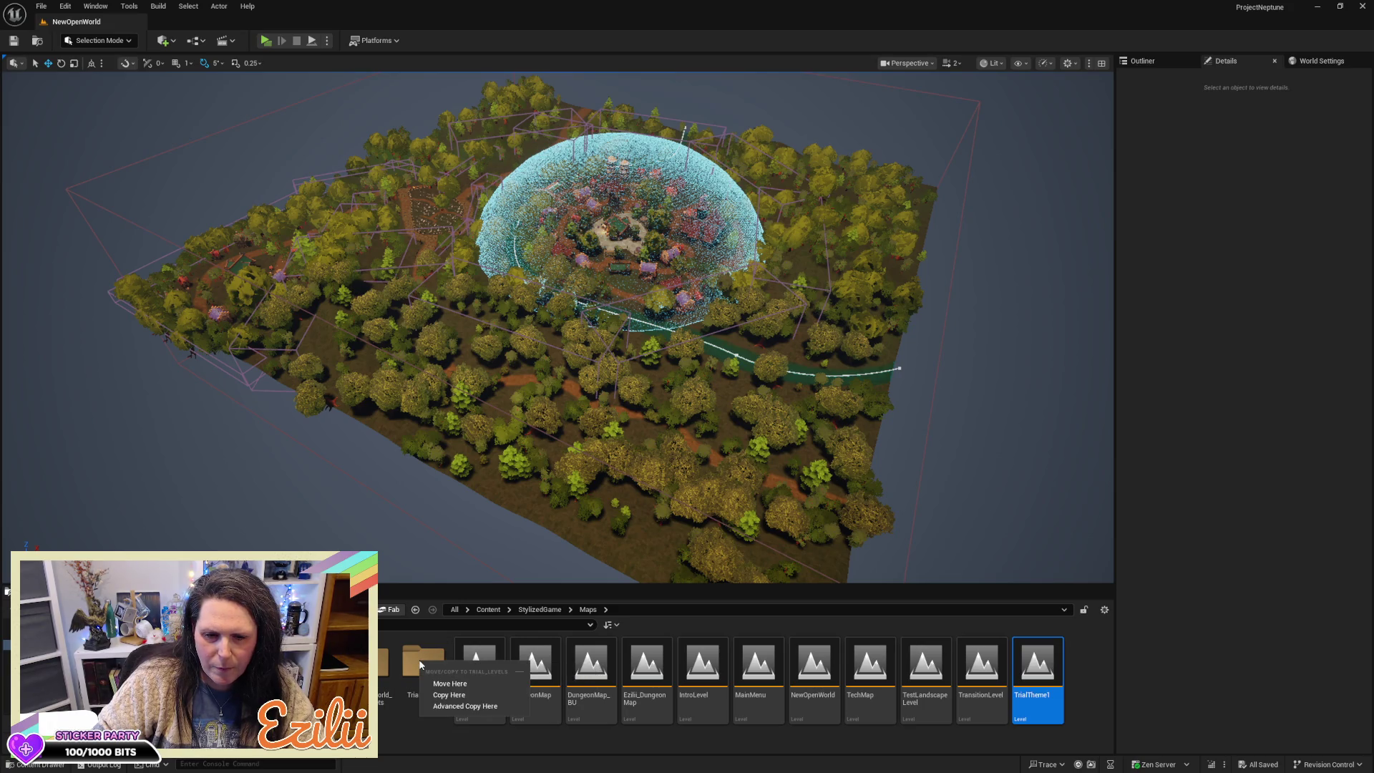
left_click(427, 685)
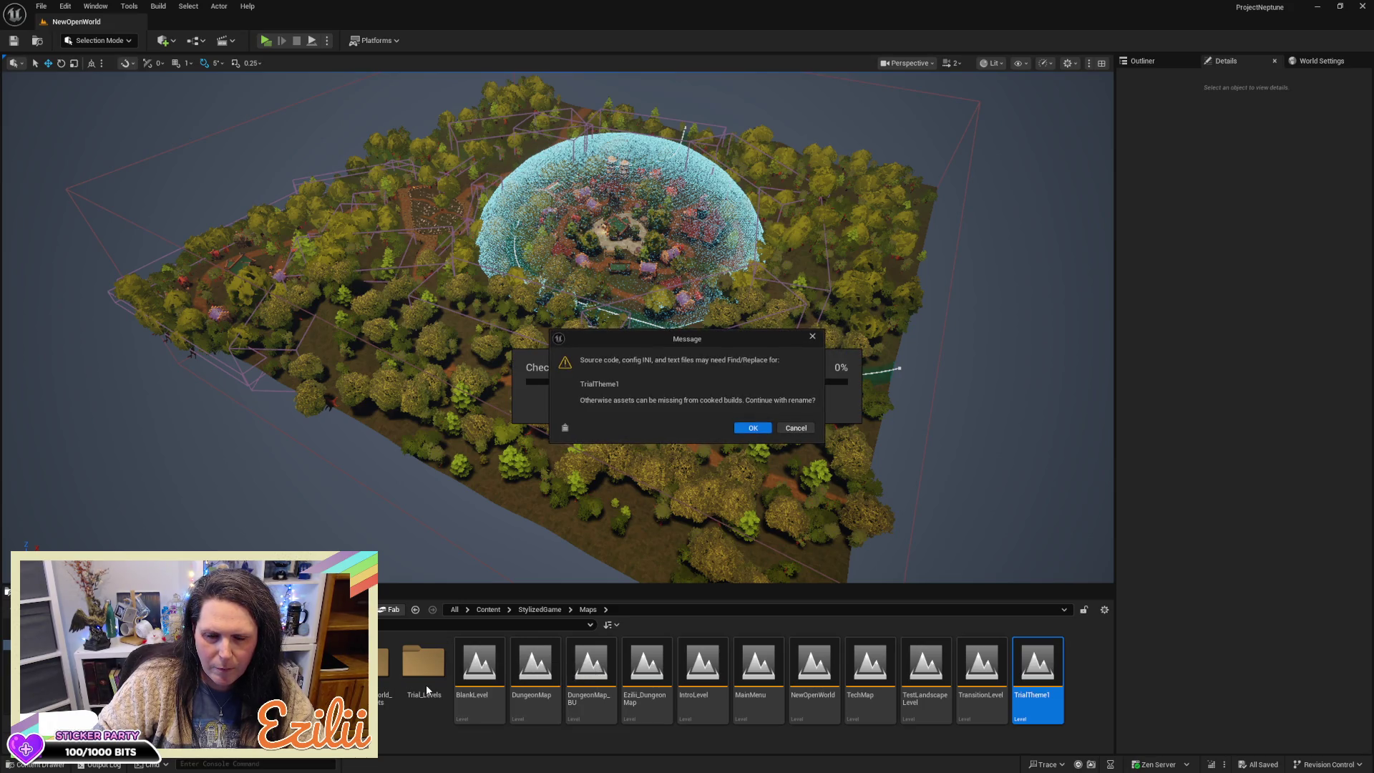
left_click(797, 423)
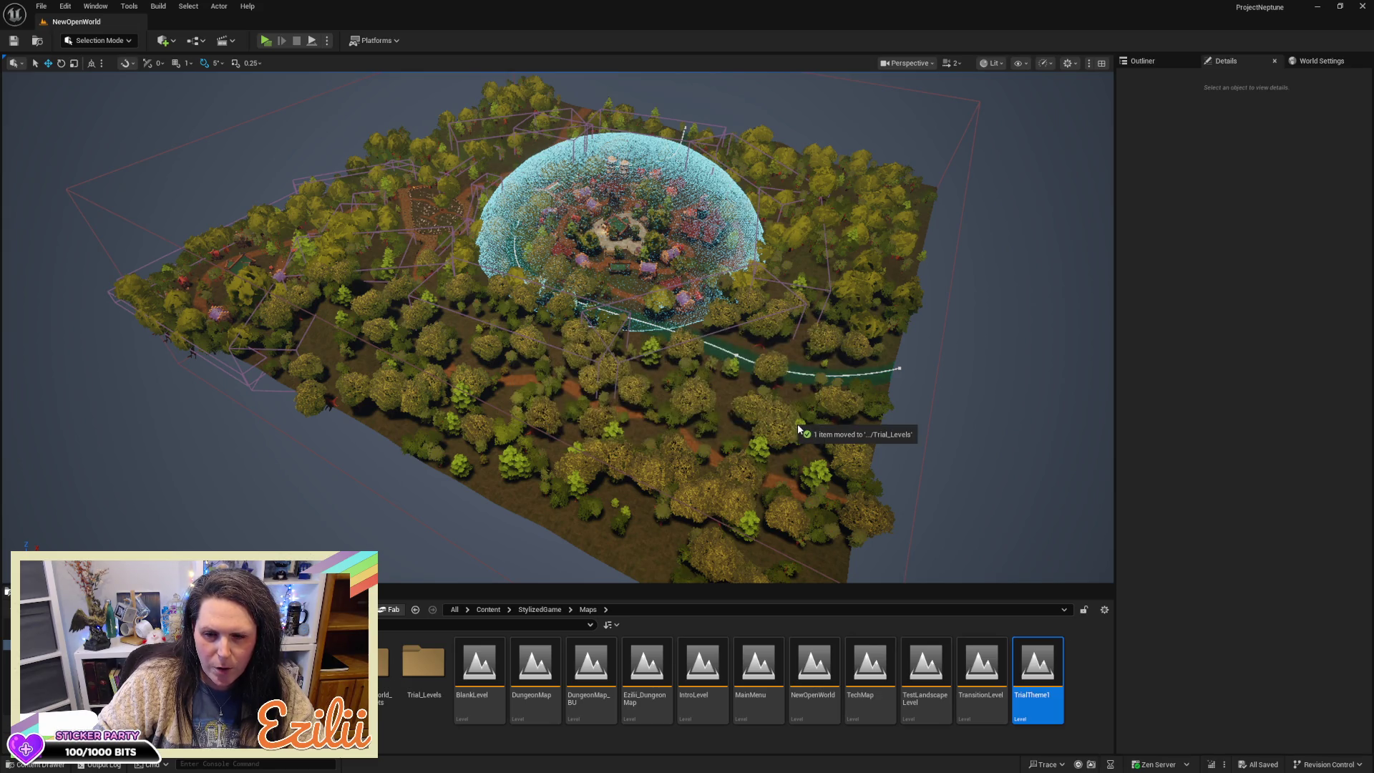
Step: Bring up the Trial_Levels folder's options, then select the Skybox dome in the level
left_click(432, 668)
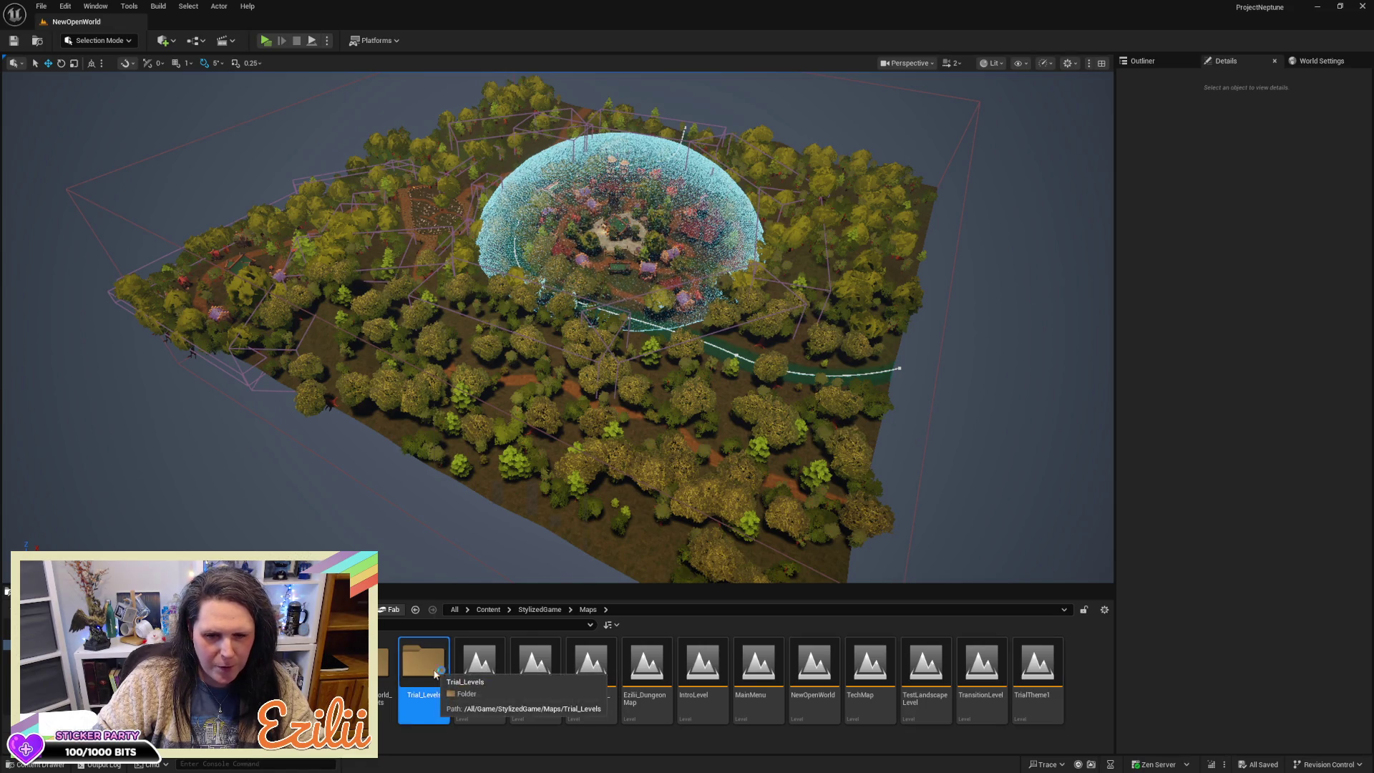
right_click(434, 669)
left_click(1000, 531)
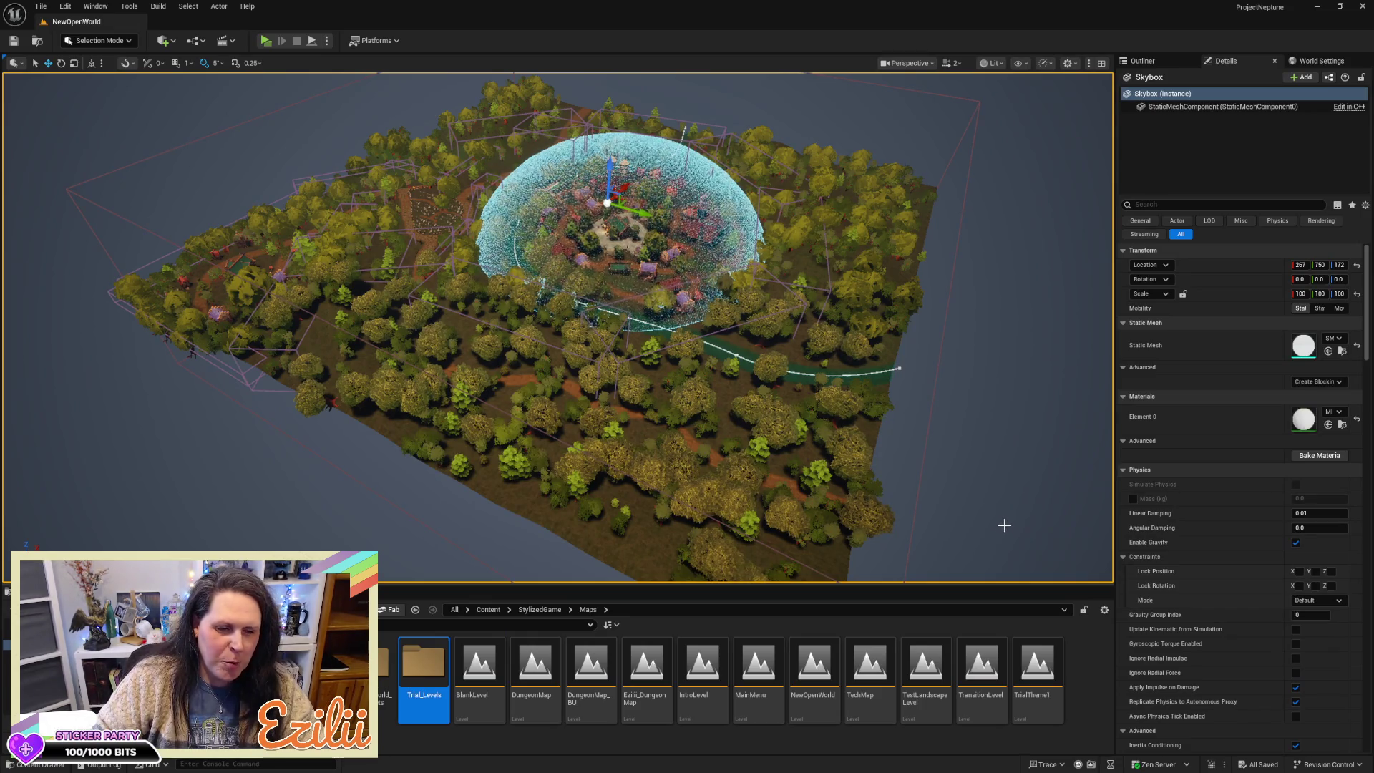
key("Up")
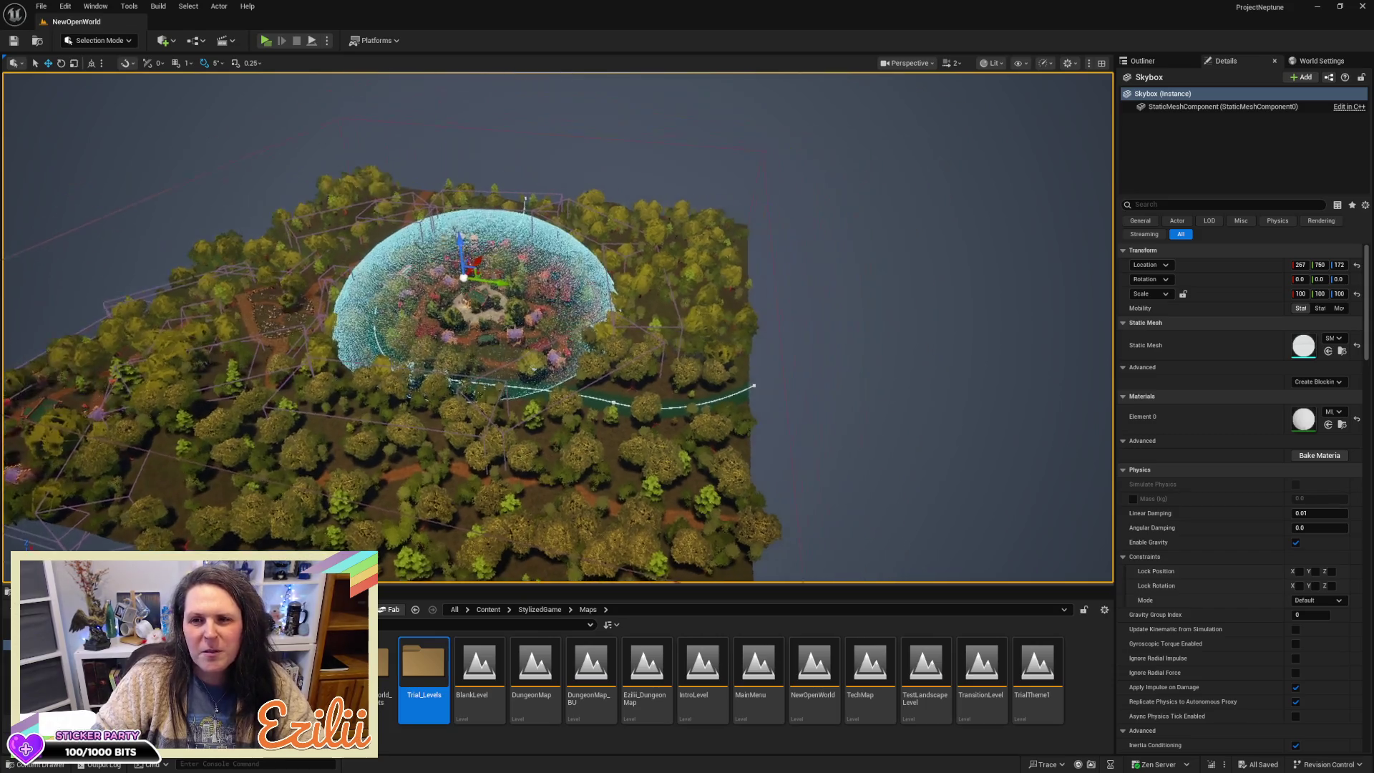